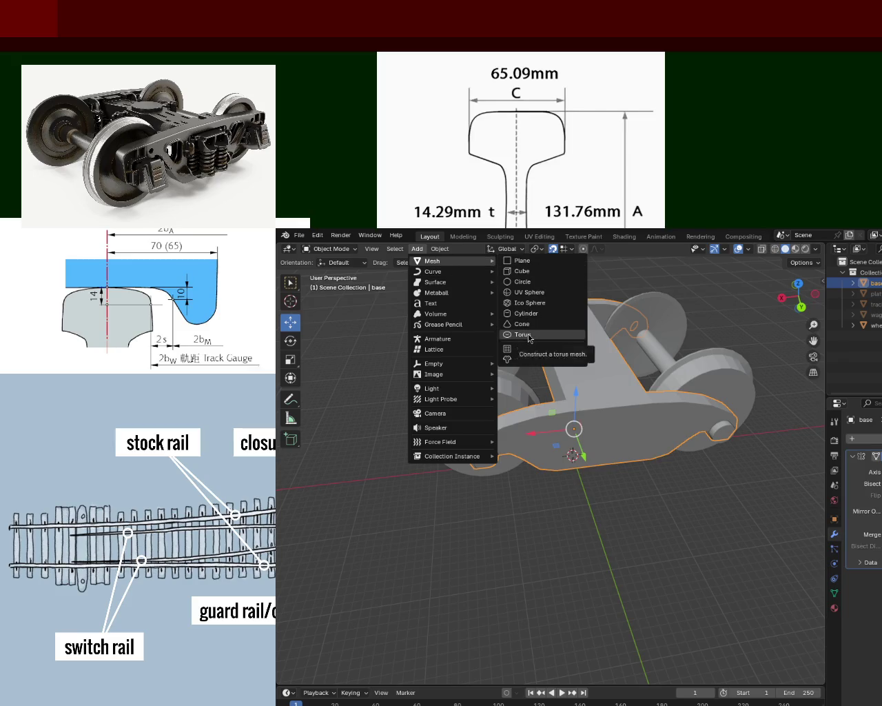
Add a torus mesh and move it along the Y axis with the gizmo arrow
left_click(529, 335)
left_click_drag(583, 486, 613, 581)
middle_click_drag(613, 580, 606, 480)
key("Tab")
key("Tab")
left_click(440, 249)
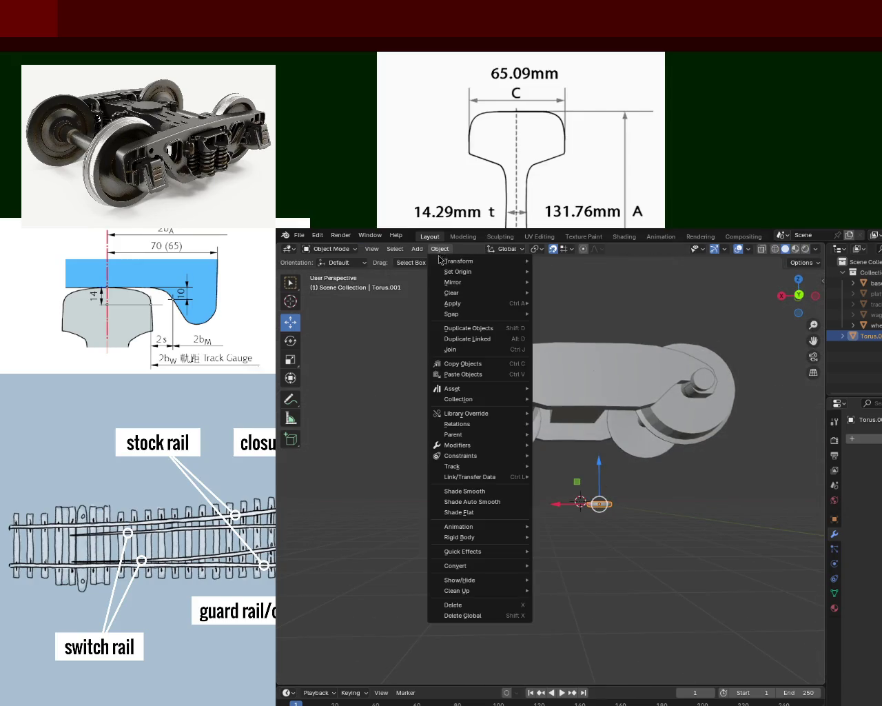
Add a second torus from Add > Mesh and drag it out along Y
left_click(417, 249)
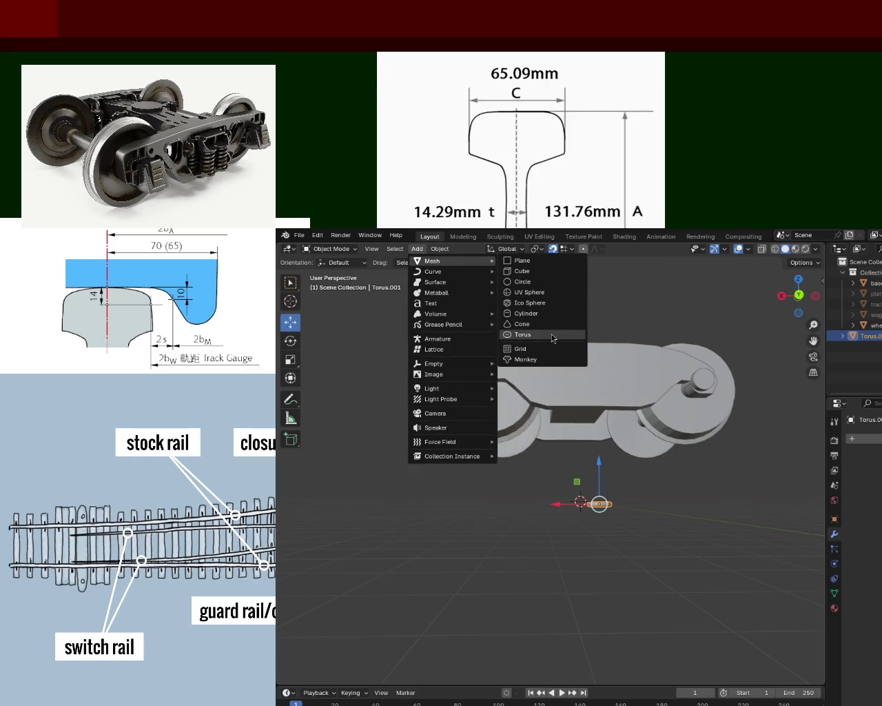
left_click(552, 335)
middle_click_drag(562, 496, 581, 486)
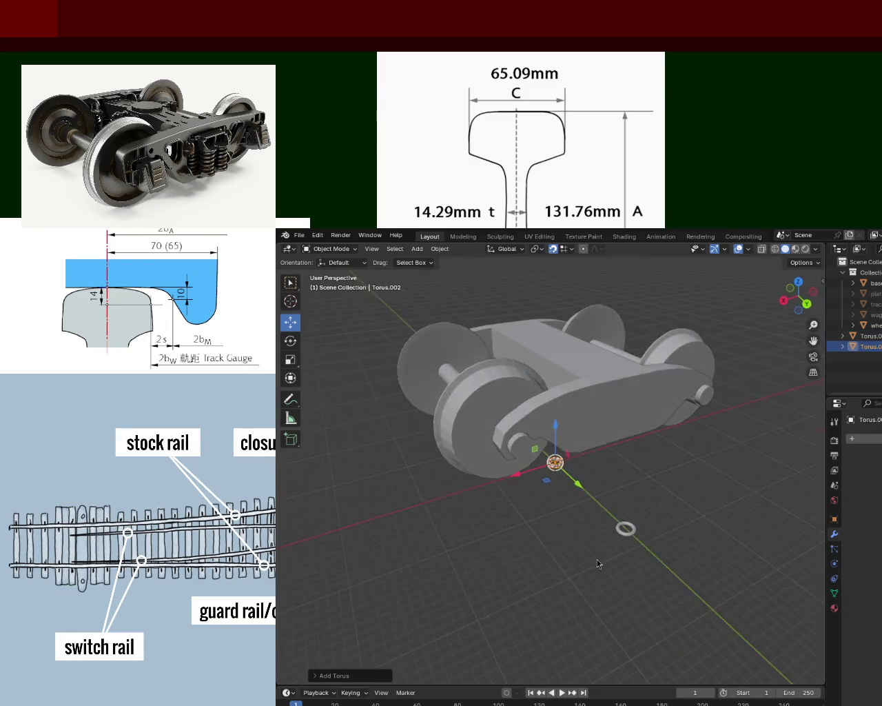
mouse_move(581, 486)
left_mouse_down()
mouse_move(626, 527)
mouse_move(630, 484)
mouse_move(626, 527)
left_mouse_up()
Set Torus.002 just above the first torus, switch to Front Orthographic view, and enter Edit Mode
mouse_move(625, 527)
middle_mouse_down()
mouse_move(571, 484)
mouse_move(618, 509)
mouse_move(552, 465)
mouse_move(563, 467)
middle_mouse_up()
scroll(570, 485, "up", 3)
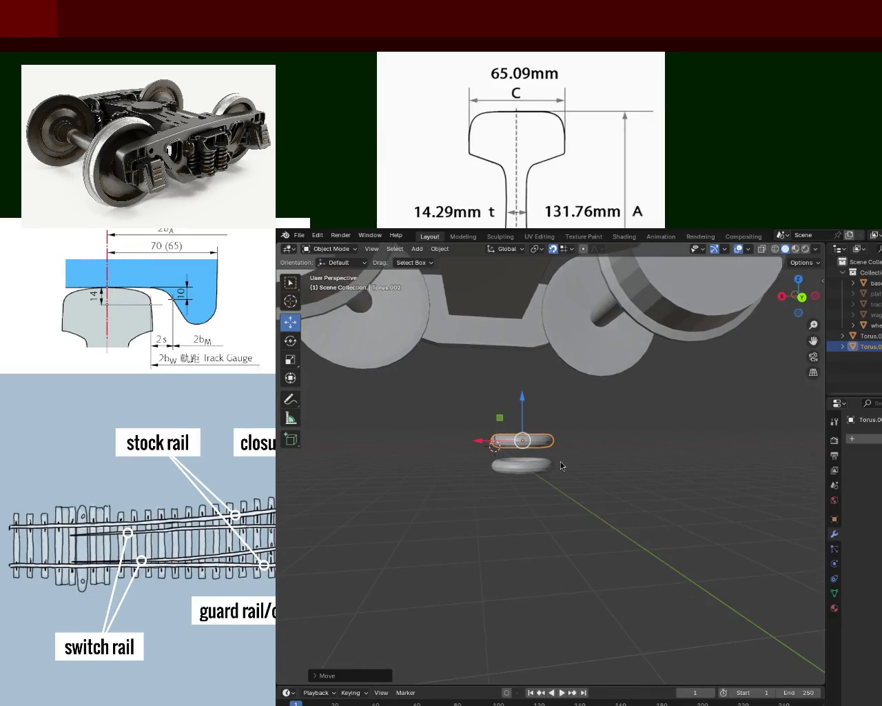
scroll(508, 418, "up", 2)
key("KP_1")
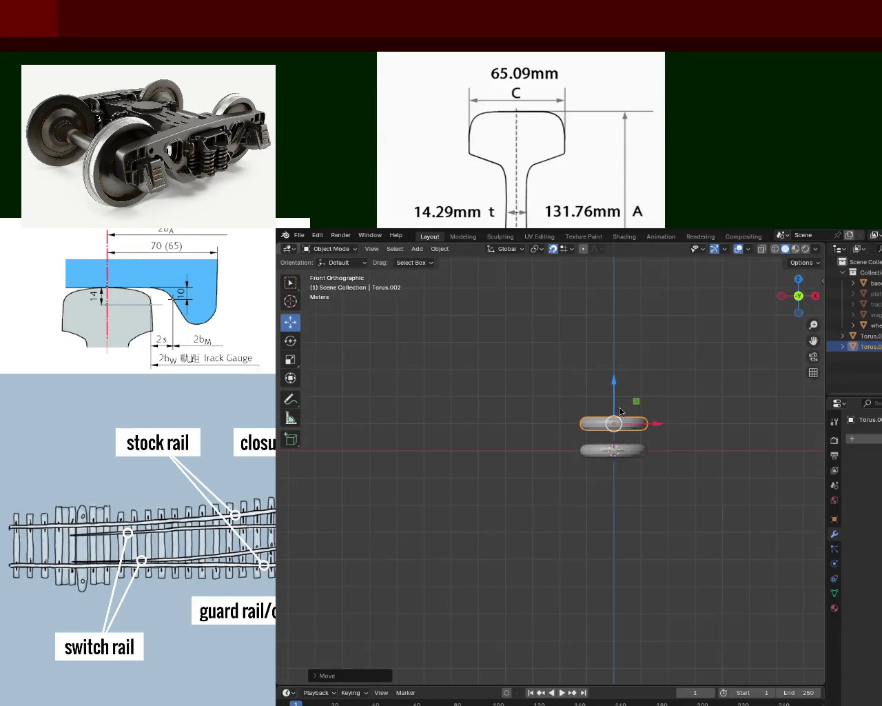
key("Tab")
scroll(620, 414, "up", 3)
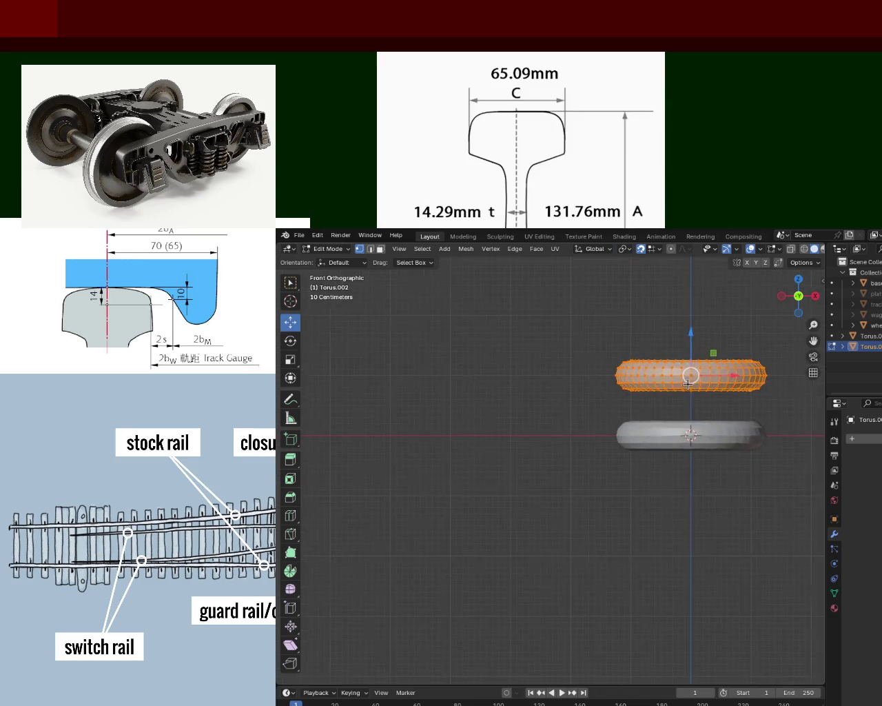
Deselect all vertices, switch to Wireframe shading, and return to Front Orthographic view
scroll(620, 440, "up", 1)
scroll(703, 418, "up", 3)
scroll(703, 417, "down", 2)
left_click(650, 489)
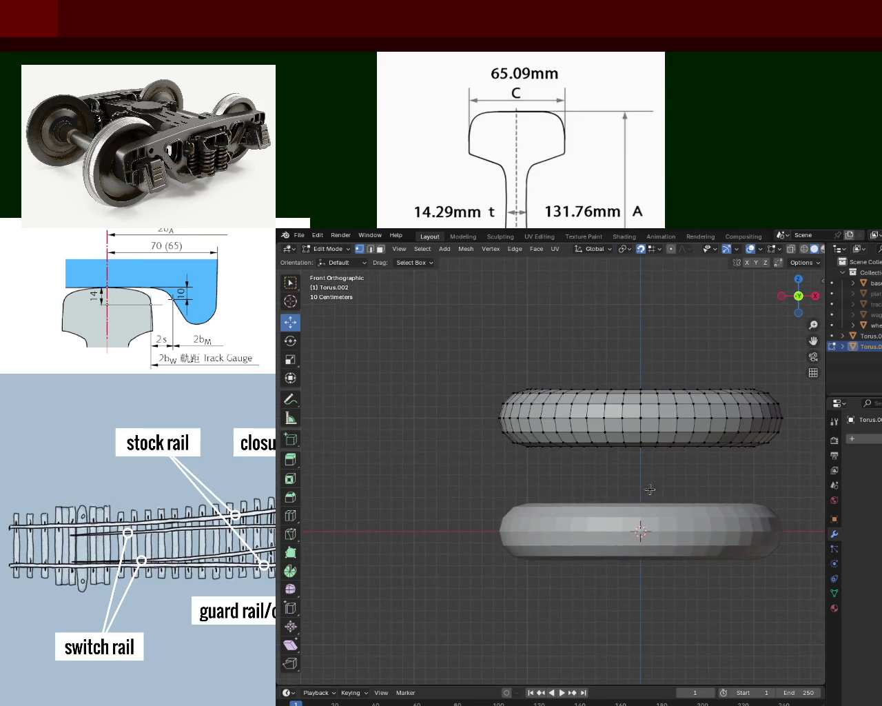
left_click(804, 249)
middle_click_drag(639, 447, 644, 499)
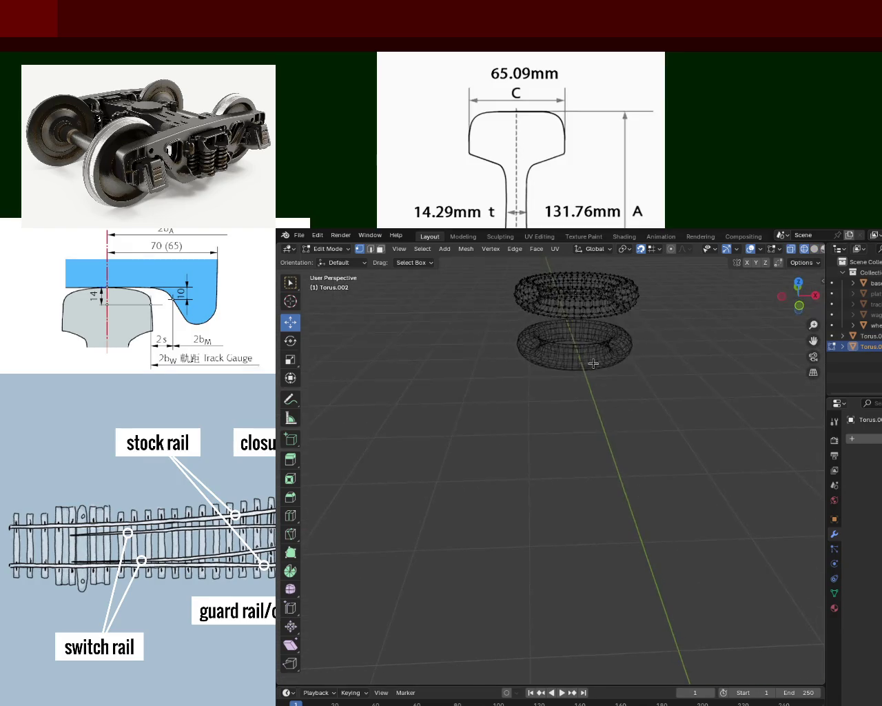
scroll(643, 498, "up", 2)
scroll(619, 311, "up", 2)
key("KP_1")
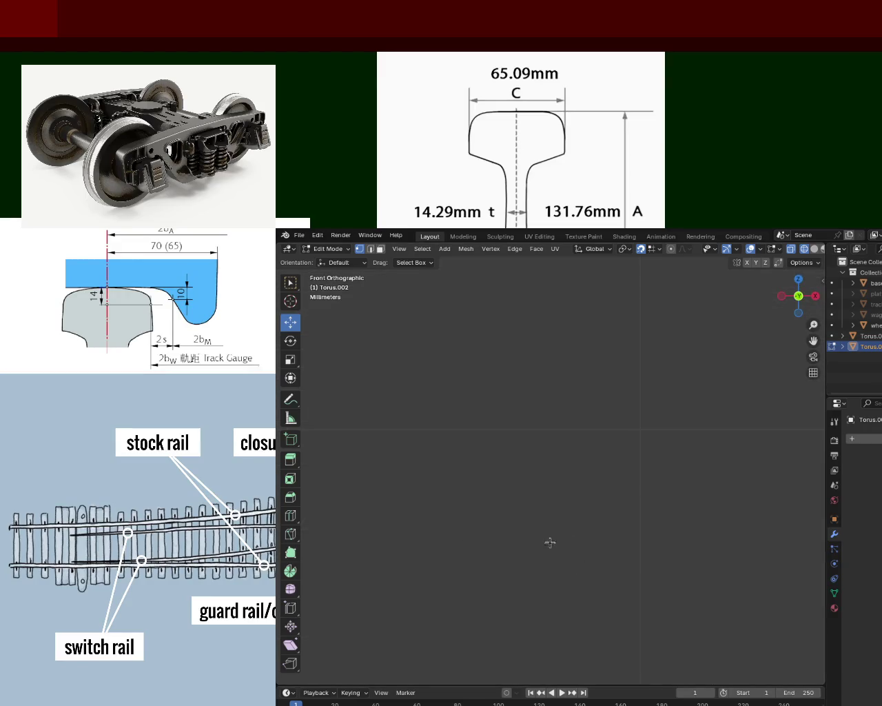
Box-select a thin vertical slice of vertices on the upper torus
scroll(552, 362, "down", 2)
scroll(565, 423, "down", 2)
scroll(583, 494, "down", 2)
scroll(575, 390, "down", 2)
scroll(636, 534, "down", 2)
scroll(623, 508, "down", 1)
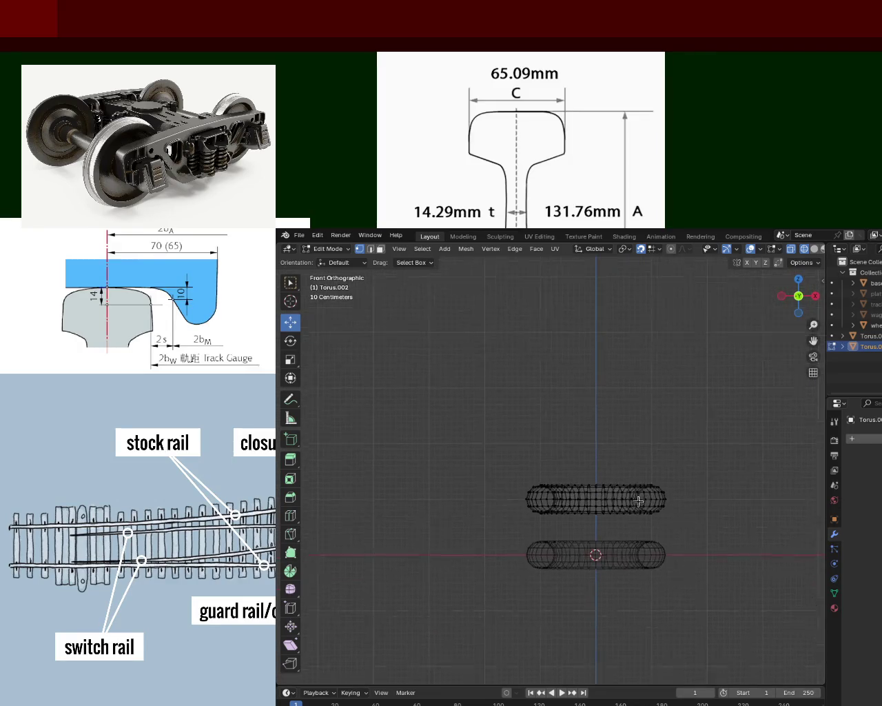
scroll(633, 497, "up", 1)
scroll(658, 493, "up", 1)
left_click_drag(588, 432, 595, 515)
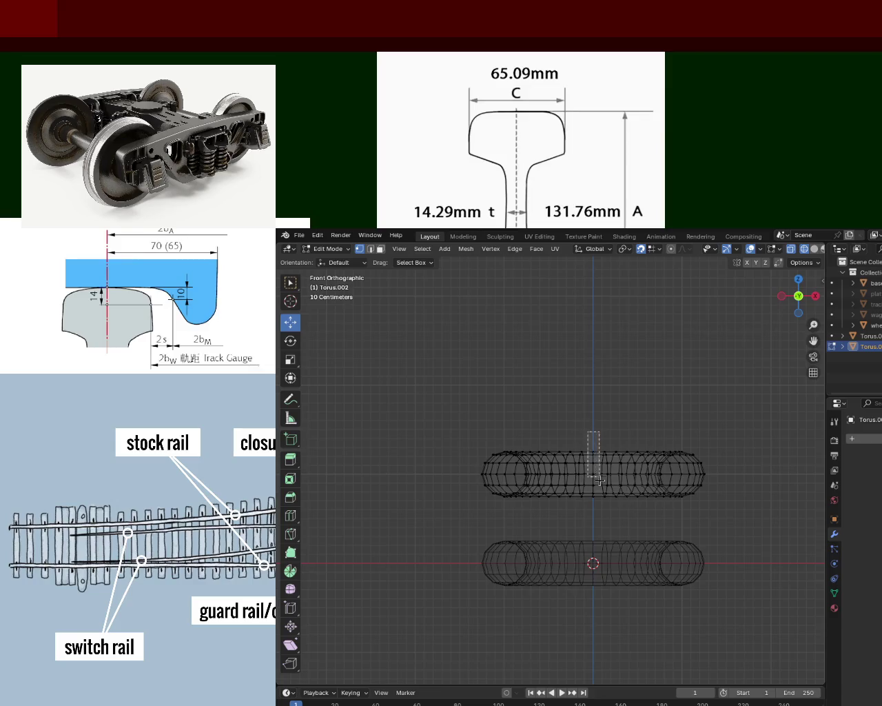
mouse_move(595, 514)
middle_mouse_down()
mouse_move(623, 524)
mouse_move(599, 482)
middle_mouse_up()
left_click_drag(558, 369, 610, 451)
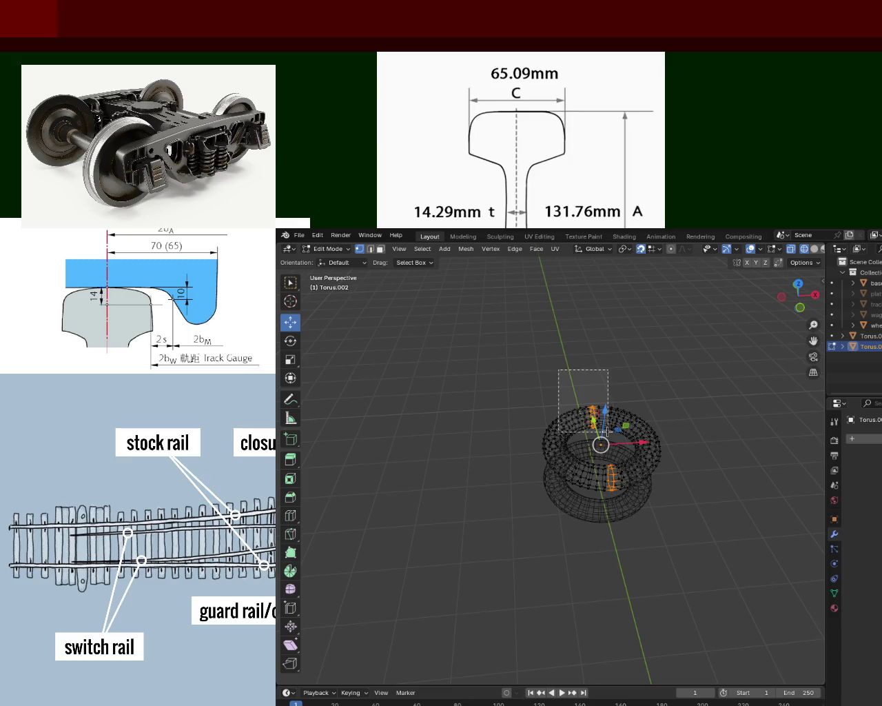
mouse_move(625, 474)
middle_mouse_down()
mouse_move(710, 538)
mouse_move(611, 531)
mouse_move(685, 528)
mouse_move(658, 504)
middle_mouse_up()
scroll(710, 496, "up", 3)
Grab the selected vertex slice and drop it at a trial position
key("g")
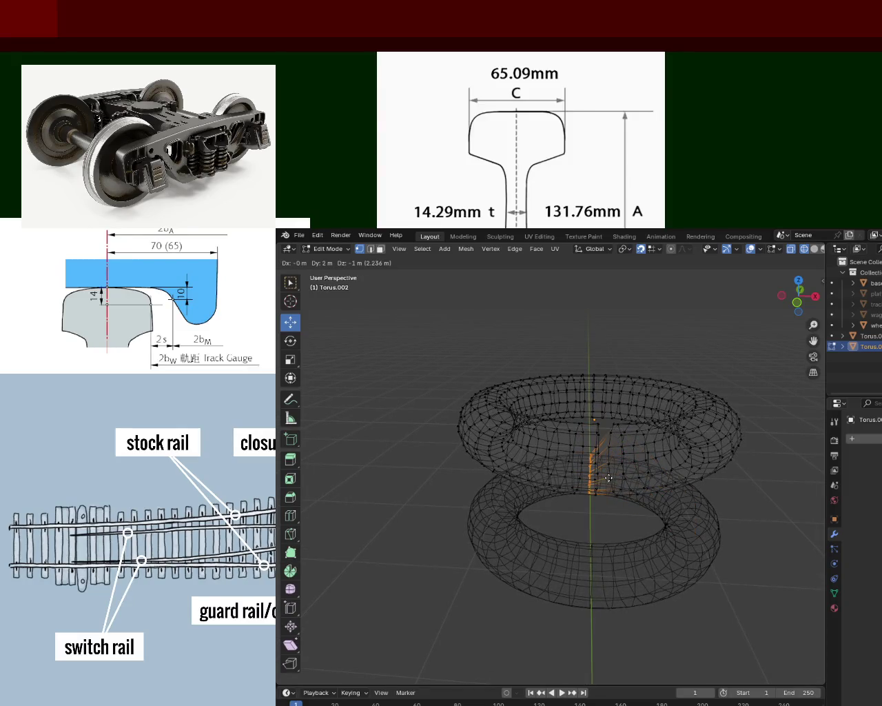
left_click(610, 461)
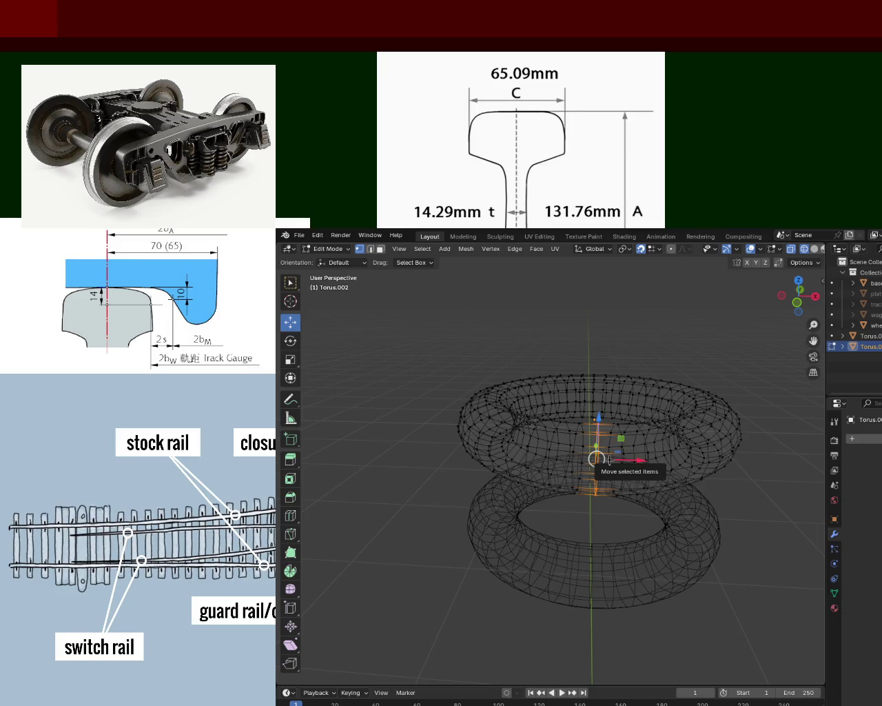
left_click(609, 460)
Select a vertical edge loop, tear it off to the right, then undo the tear
left_click(603, 466, "alt")
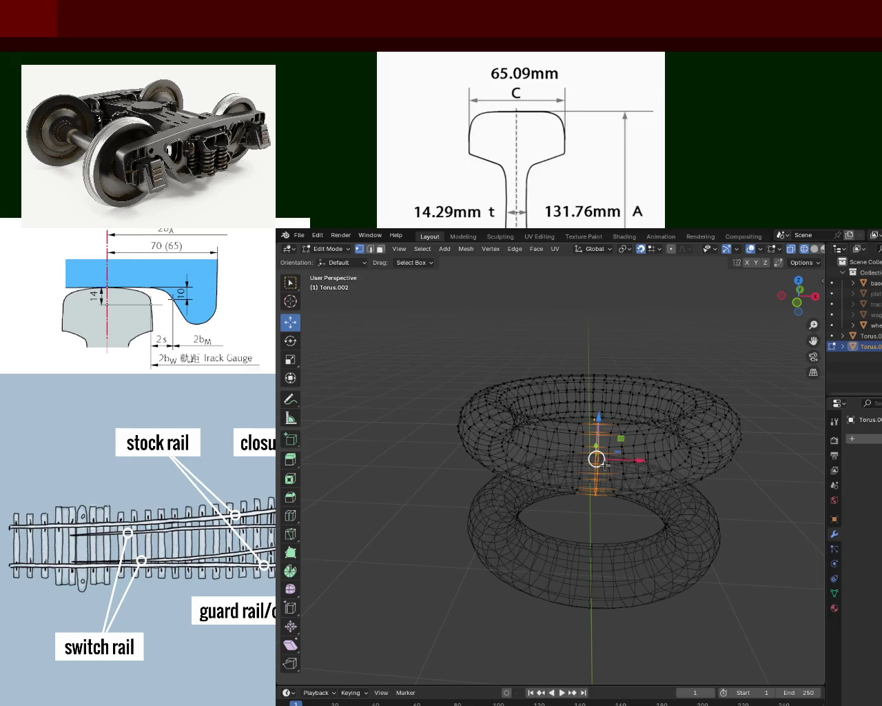
left_click_drag(595, 459, 673, 467)
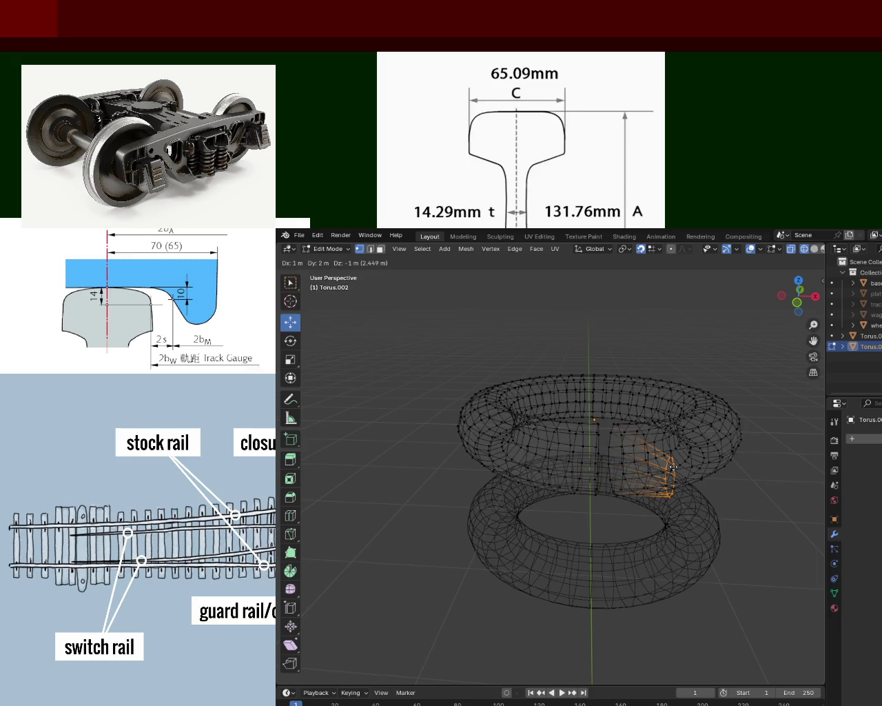
left_click(673, 467)
key("ctrl+z")
key("v")
left_click(595, 463)
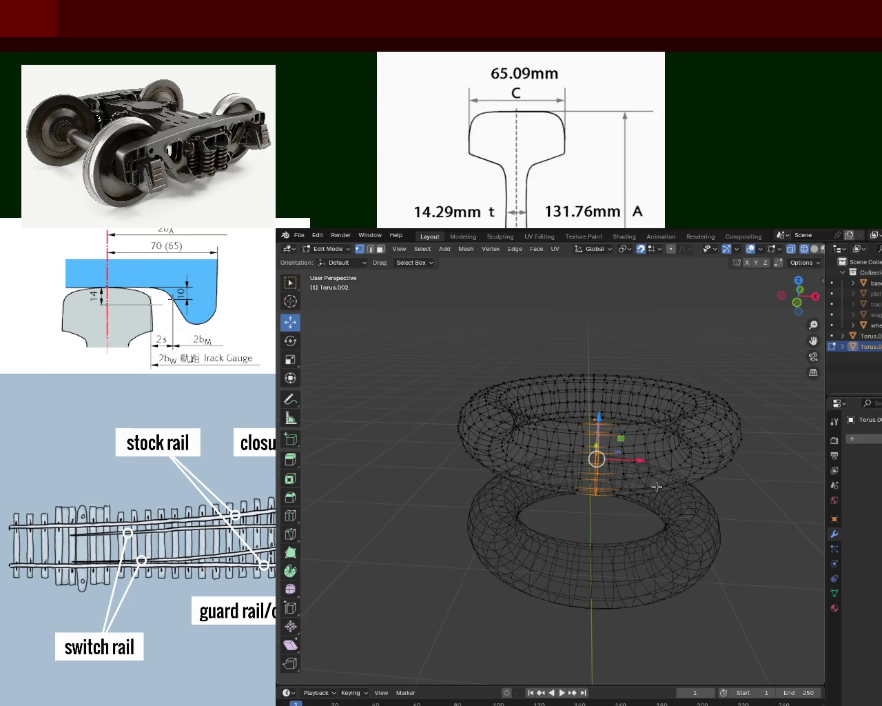
Rip the edge loop again, undo it, and reframe the view of the tori
key("v")
left_click(630, 467)
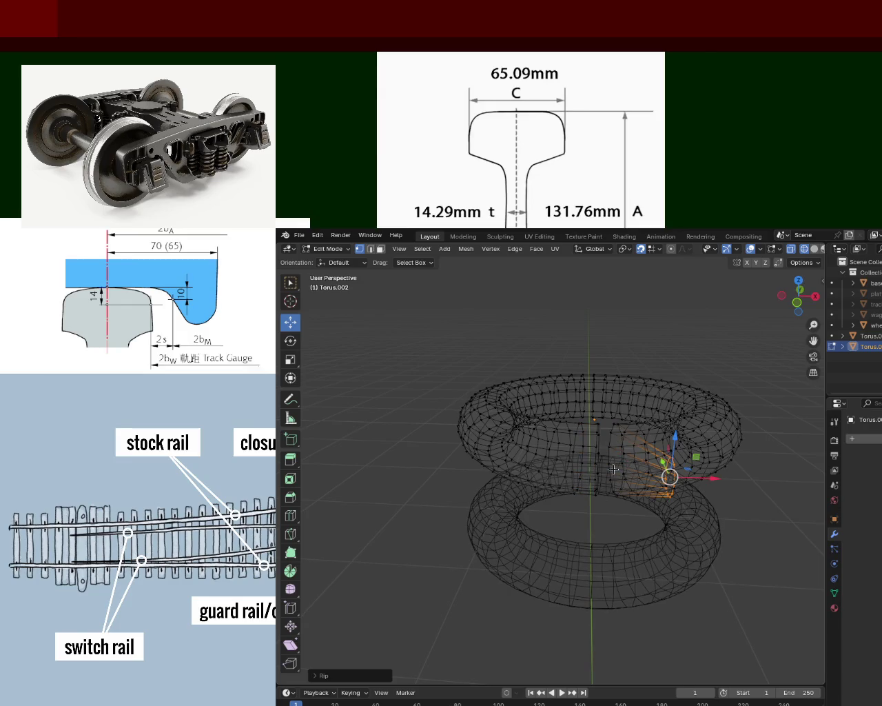
key("ctrl+z")
mouse_move(653, 427)
middle_mouse_down()
mouse_move(621, 435)
mouse_move(634, 455)
middle_mouse_up()
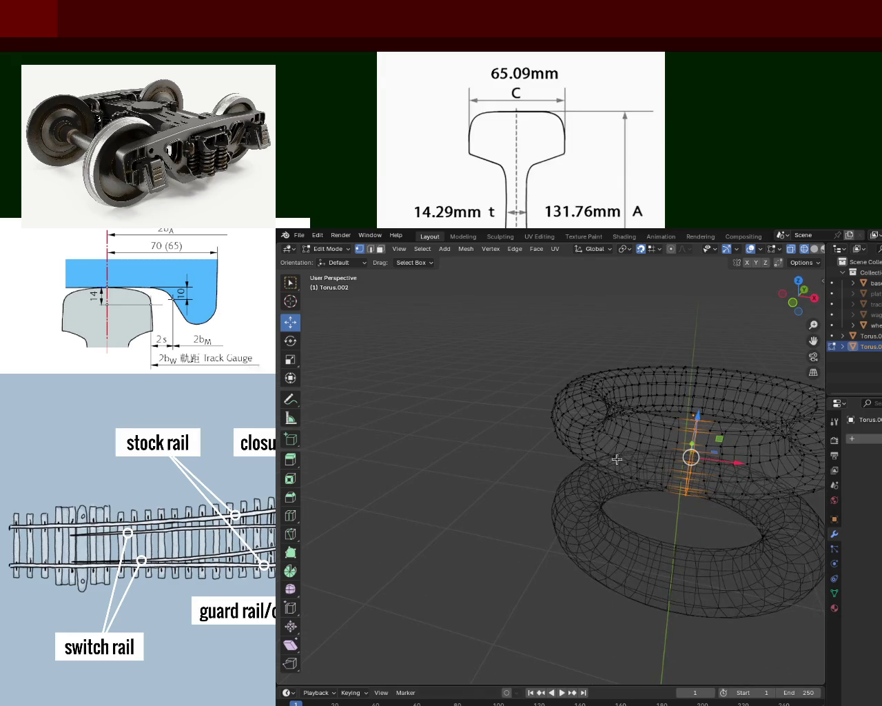
mouse_move(617, 542)
middle_mouse_down()
mouse_move(532, 413)
mouse_move(673, 433)
mouse_move(678, 512)
mouse_move(586, 485)
mouse_move(607, 506)
middle_mouse_up()
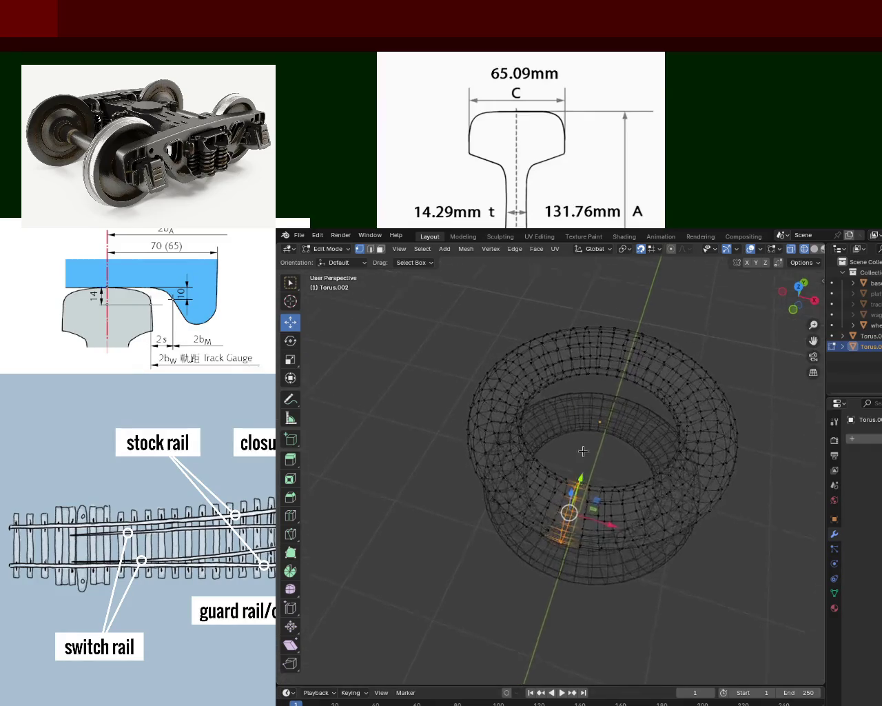
scroll(607, 506, "up", 2)
scroll(607, 507, "up", 1)
scroll(607, 508, "up", 1)
scroll(607, 510, "up", 1)
mouse_move(607, 510)
middle_mouse_down()
mouse_move(628, 471)
mouse_move(611, 455)
mouse_move(610, 422)
middle_mouse_up()
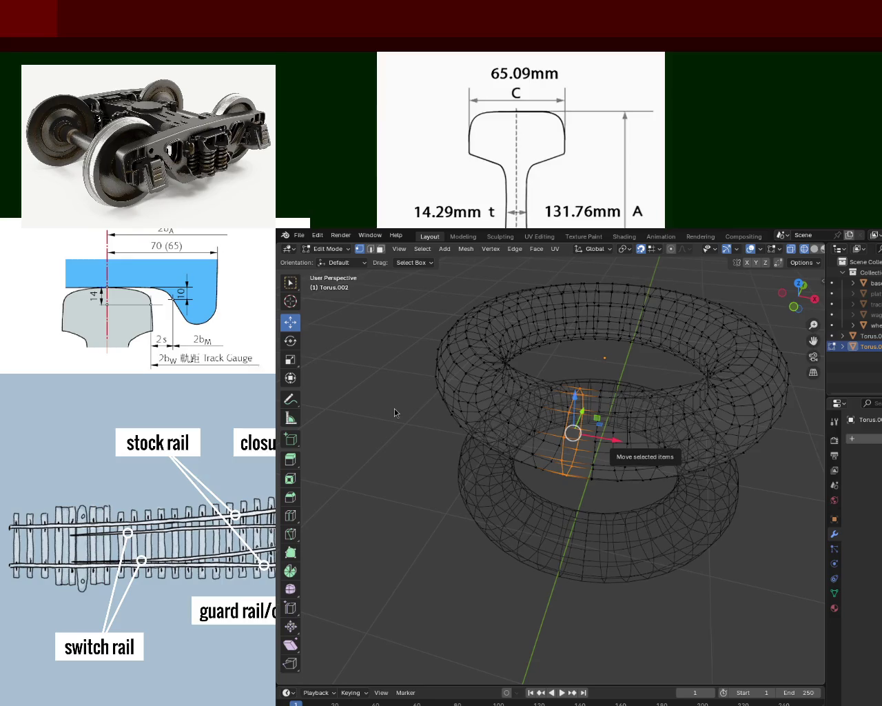
Select a single vertex on the upper torus
left_click(559, 460)
left_click(565, 435)
middle_click_drag(565, 435, 561, 490)
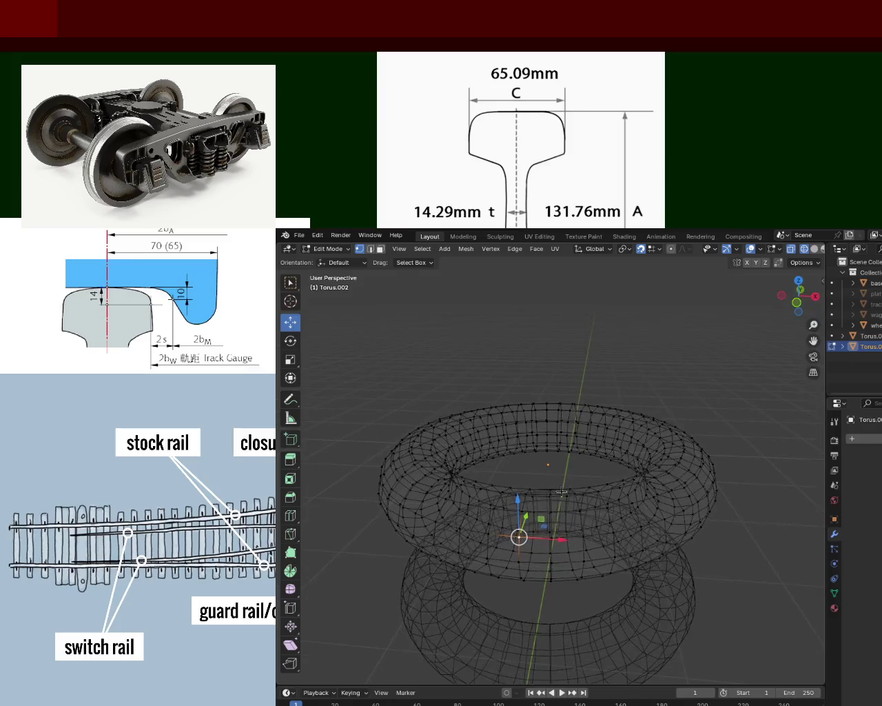
Grab the selected vertex and place it at a new spot
key("g")
left_click(526, 546)
scroll(556, 576, "up", 3)
mouse_move(556, 576)
middle_mouse_down()
mouse_move(585, 396)
mouse_move(613, 474)
middle_mouse_up()
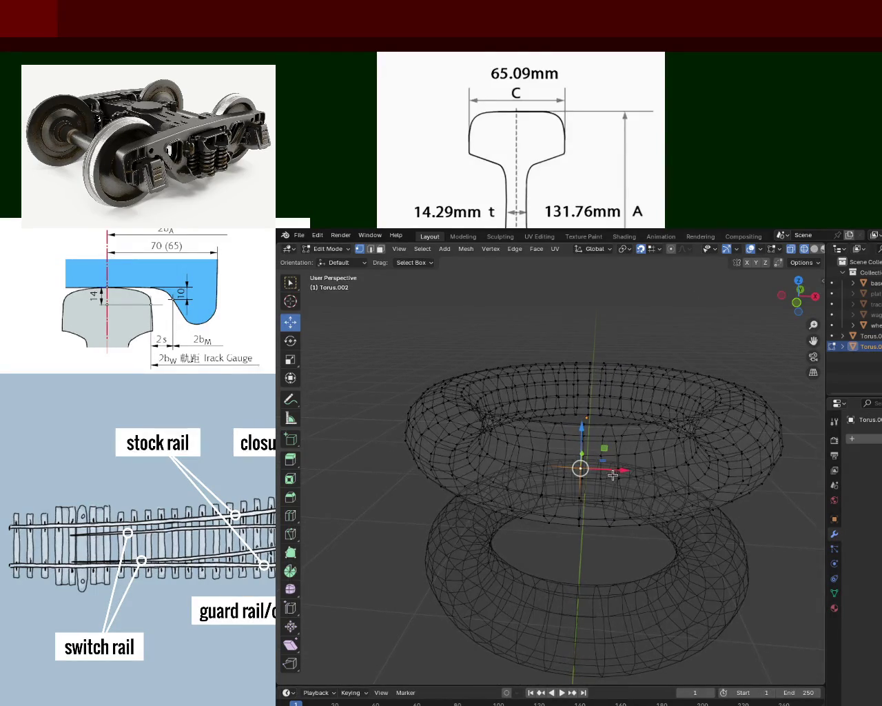
Deselect, return to front view, and select the top vertex, then an inner-rim vertex
left_click(779, 572)
mouse_move(666, 485)
middle_mouse_down()
mouse_move(618, 489)
mouse_move(605, 449)
middle_mouse_up()
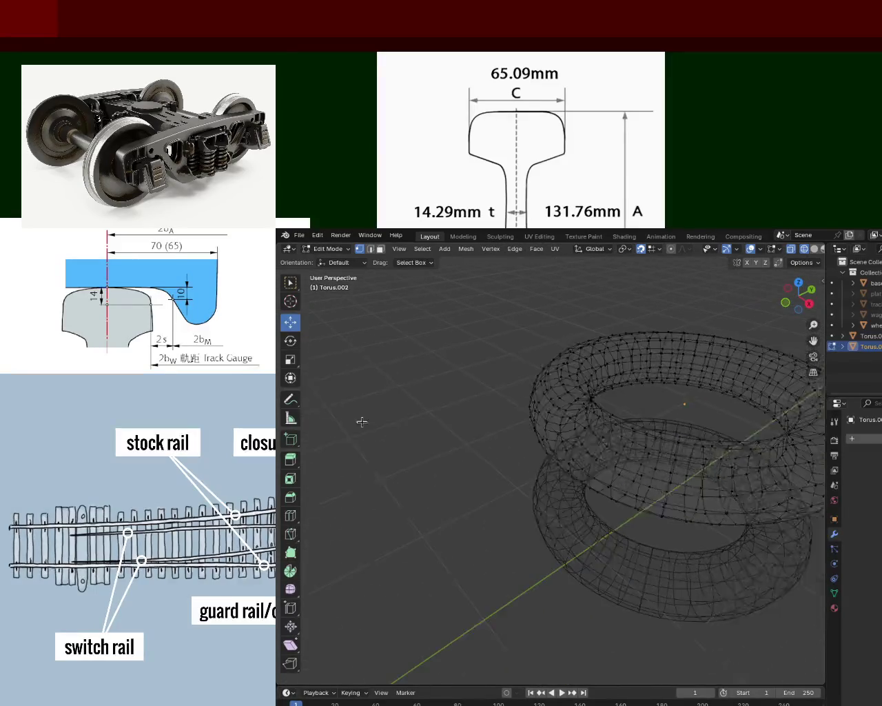
key("KP_1")
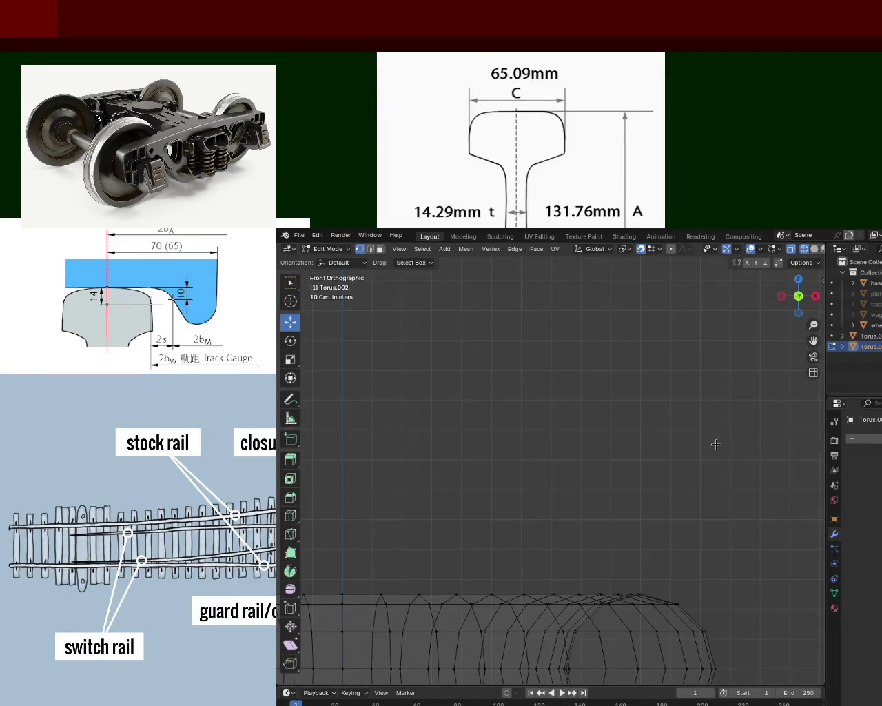
scroll(519, 461, "down", 5)
scroll(482, 474, "up", 1)
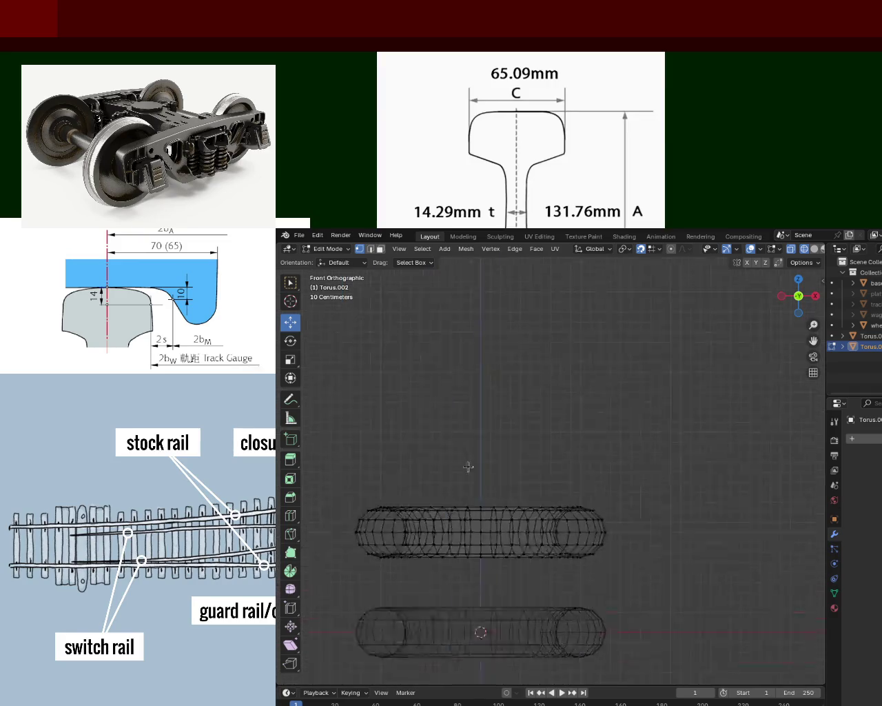
scroll(466, 489, "up", 2)
left_click(447, 529)
scroll(462, 551, "down", 1)
mouse_move(462, 551)
middle_mouse_down()
mouse_move(491, 577)
mouse_move(488, 562)
middle_mouse_up()
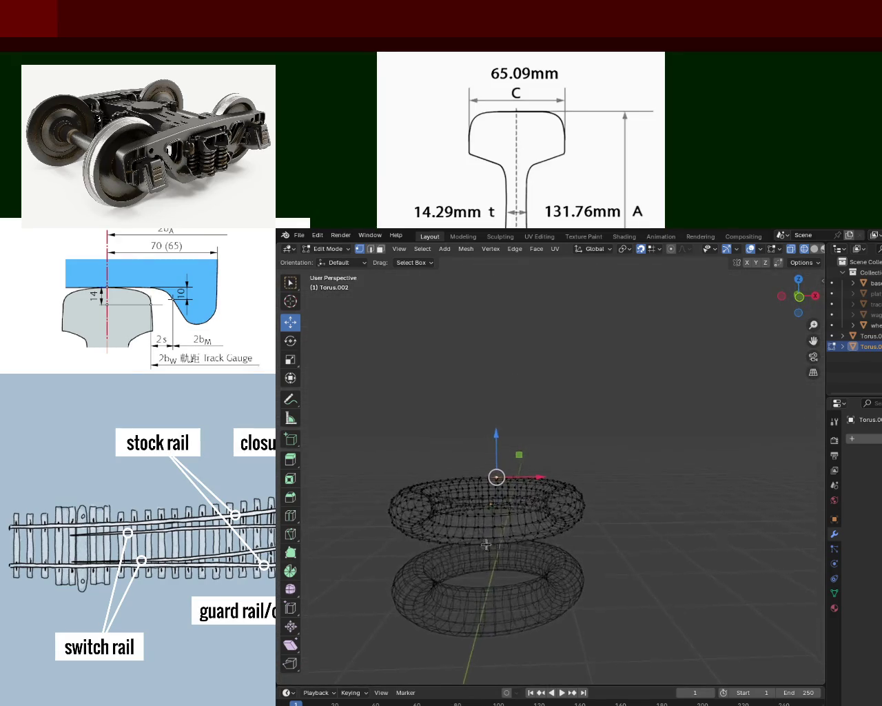
left_click(475, 487)
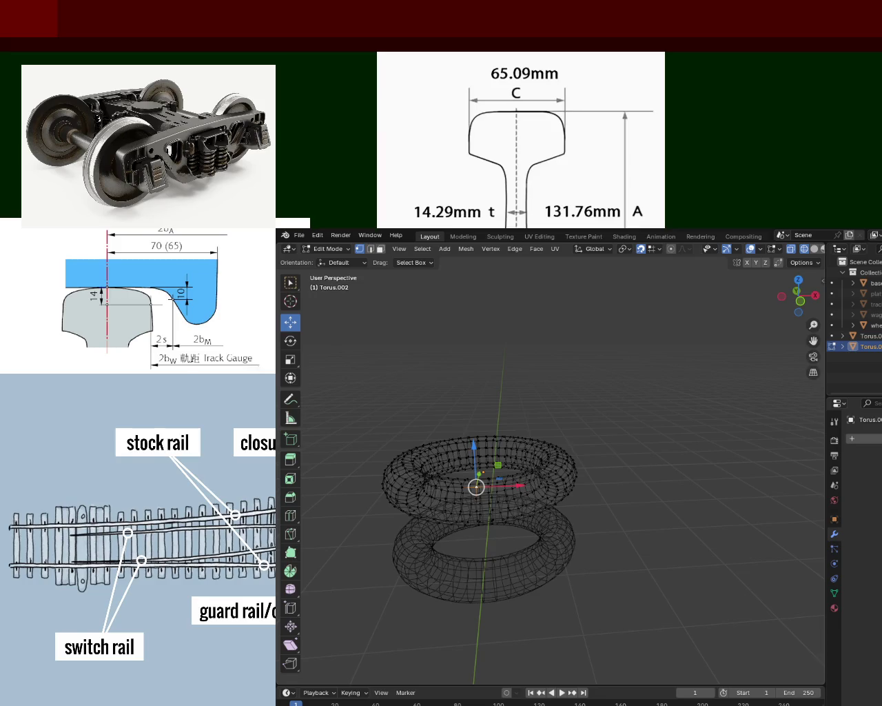
Zoom in on the selected inner-rim vertex of the upper torus
scroll(471, 538, "up", 3)
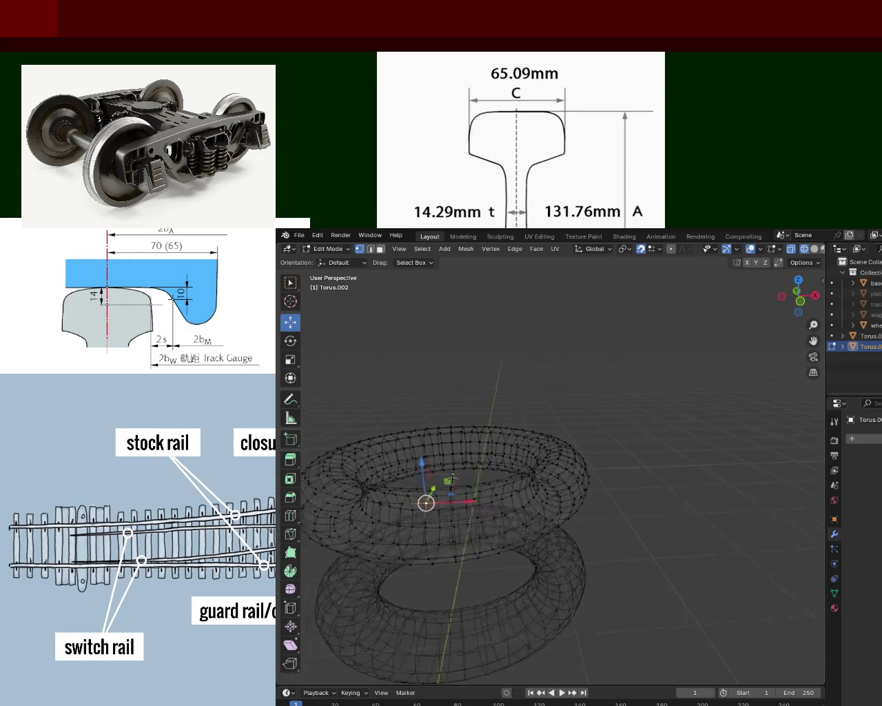
Centre on the selection, slide it along X and down Z, then undo to the earlier shape
middle_click_drag(459, 479, 673, 427, "shift")
scroll(570, 559, "up", 2)
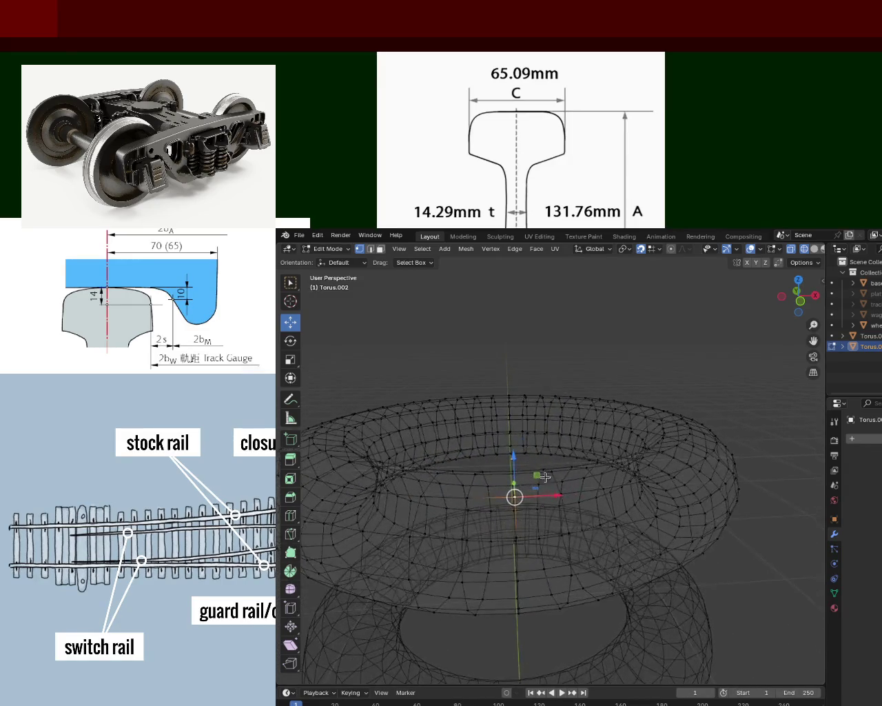
mouse_move(570, 560)
middle_mouse_down()
mouse_move(559, 517)
mouse_move(572, 539)
middle_mouse_up()
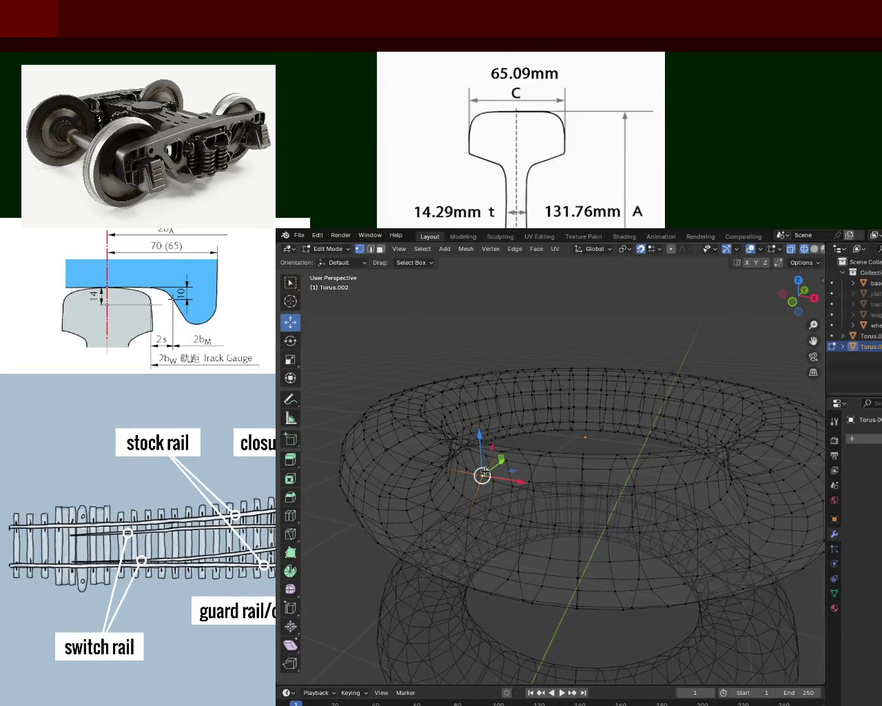
left_click_drag(483, 475, 492, 477)
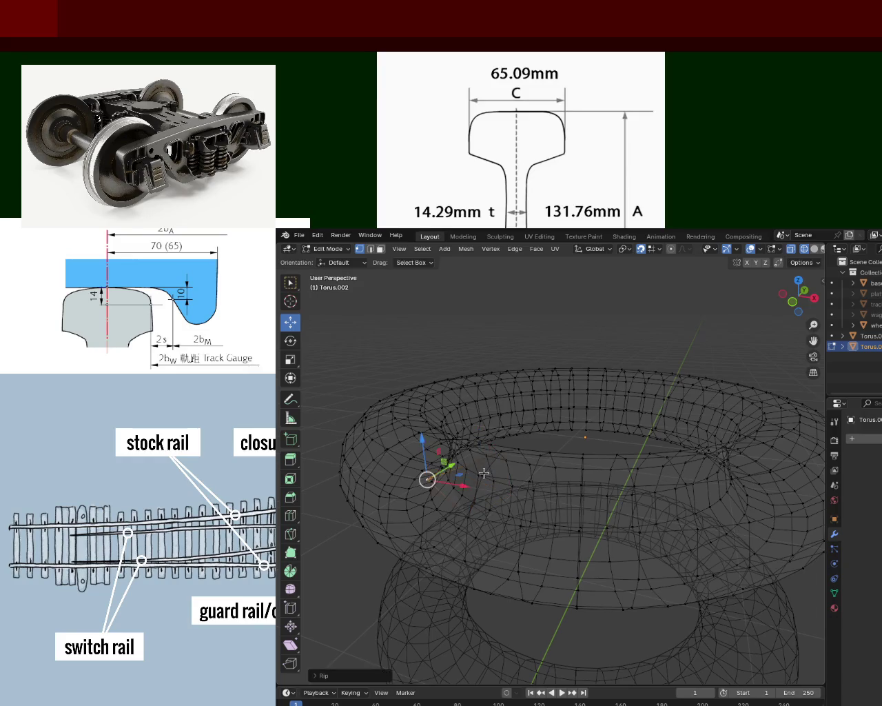
mouse_move(492, 477)
middle_mouse_down()
mouse_move(528, 503)
mouse_move(754, 464)
middle_mouse_up()
key("KP_Decimal")
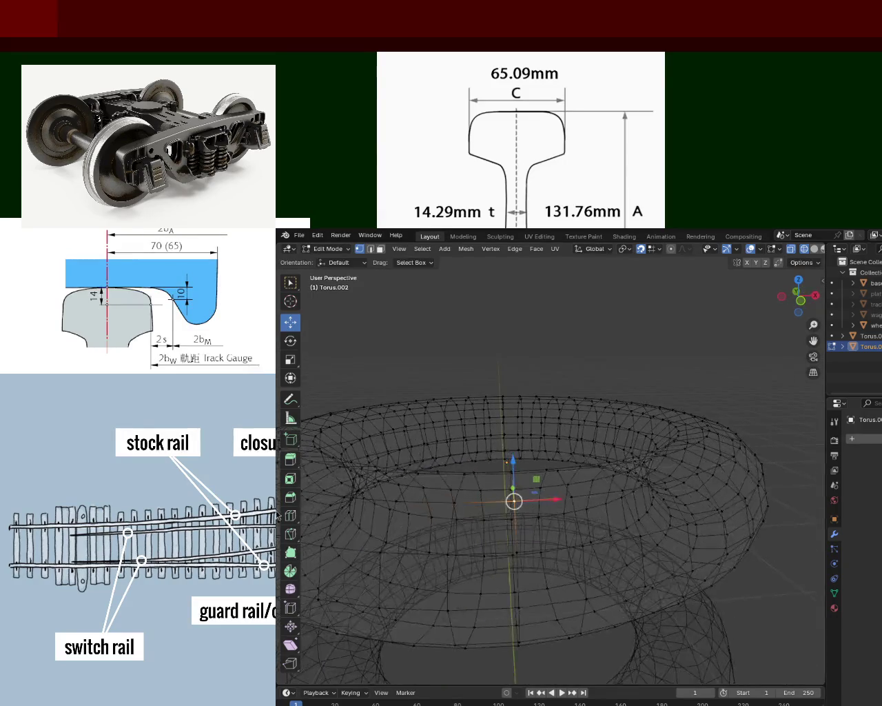
left_click_drag(514, 501, 472, 507)
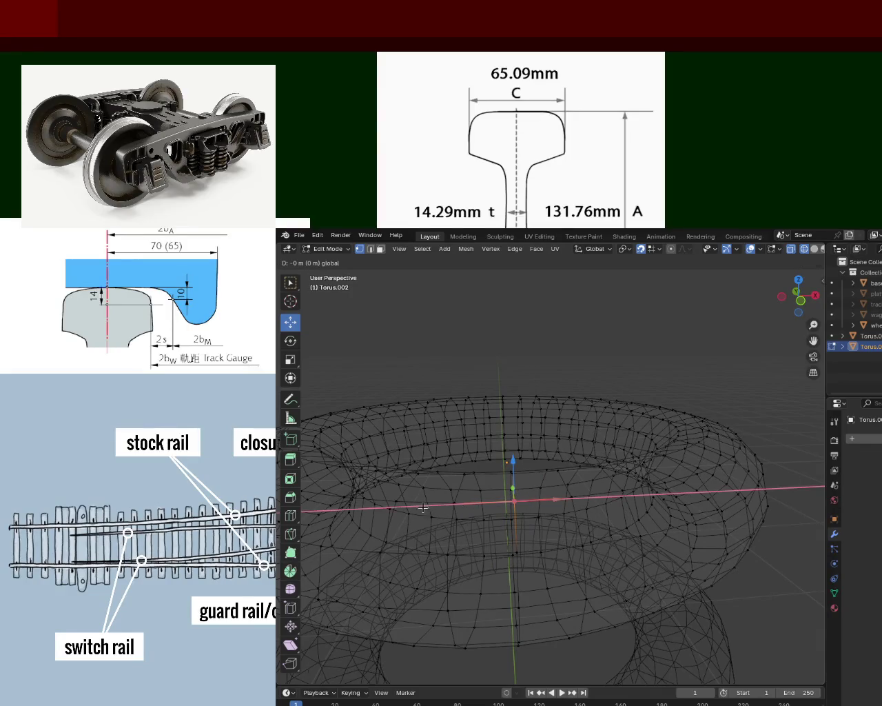
left_click_drag(410, 509, 409, 510)
left_click_drag(548, 500, 333, 510)
mouse_move(638, 515)
left_mouse_down()
mouse_move(512, 499)
mouse_move(519, 551)
left_mouse_up()
left_click_drag(521, 437, 521, 441)
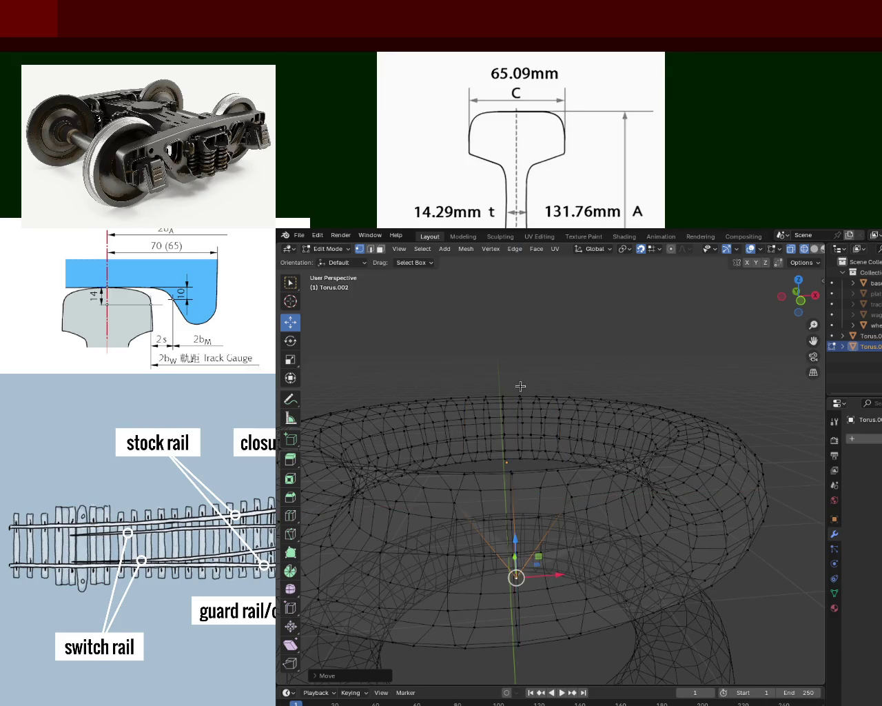
key("ctrl+z")
key("ctrl+z")
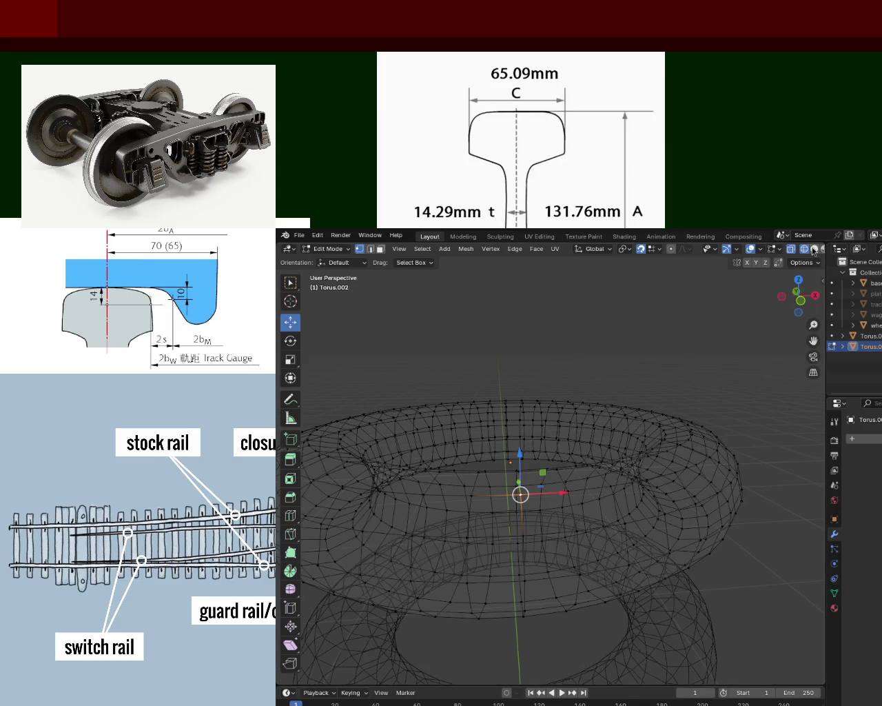
Switch to solid shading, rip the selected faces open, and undo the rip
left_click(814, 248)
middle_click_drag(551, 496, 604, 465)
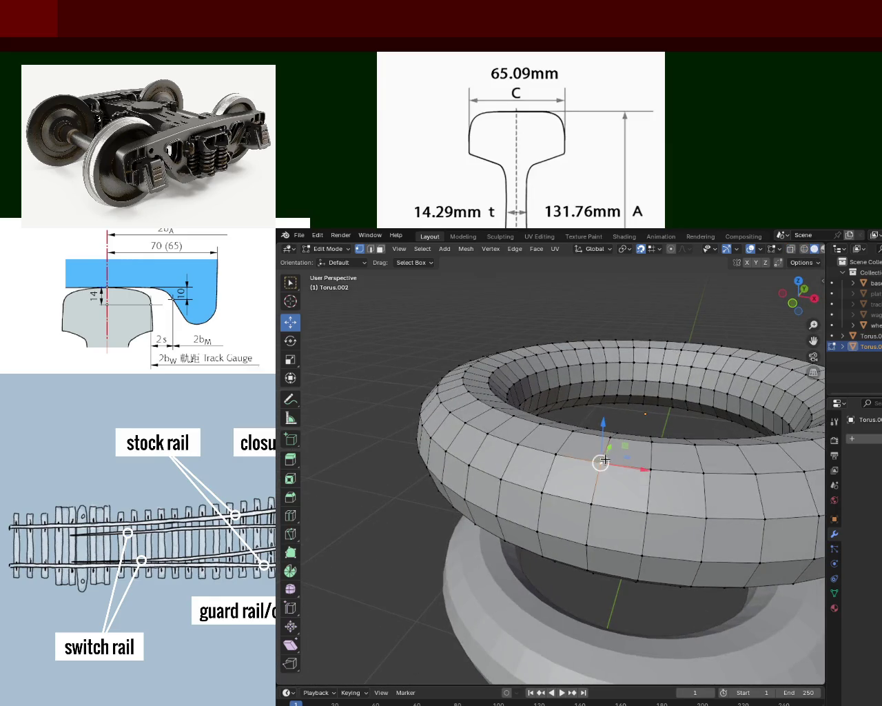
left_click_drag(604, 466, 620, 485)
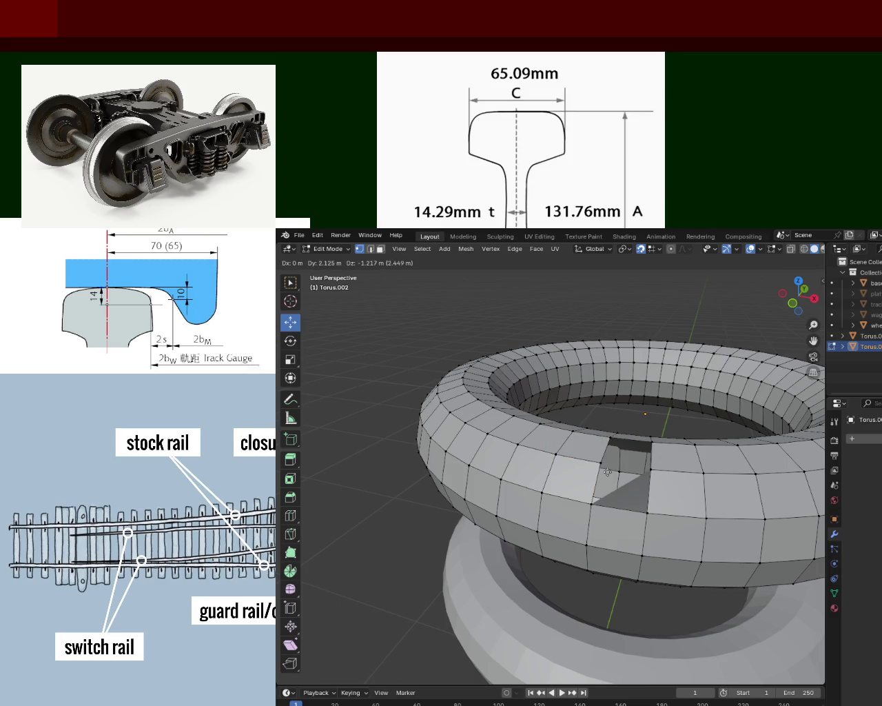
middle_click_drag(621, 485, 610, 462)
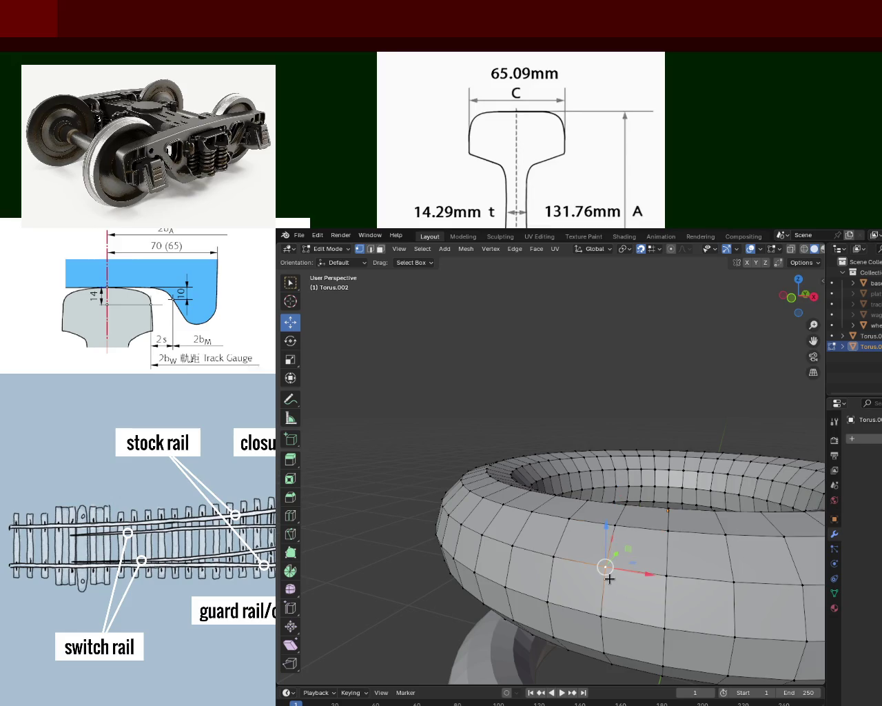
key("v")
left_click(617, 543)
key("ctrl+z")
Select a front vertex, turn snapping off, rip it, and return to see-through wireframe
scroll(606, 544, "down", 3)
middle_click_drag(624, 595, 630, 414)
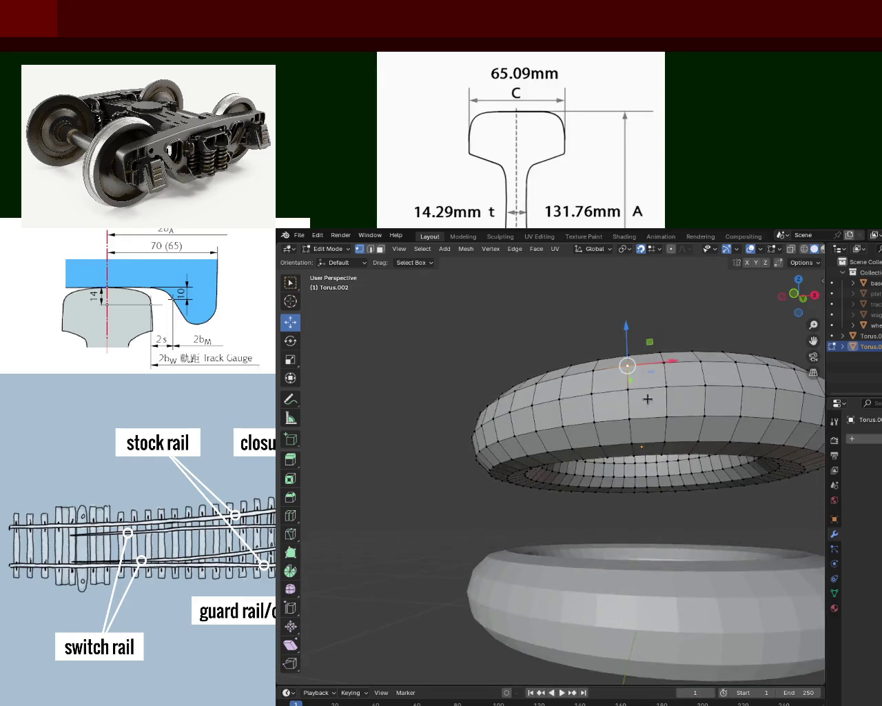
left_click(627, 417)
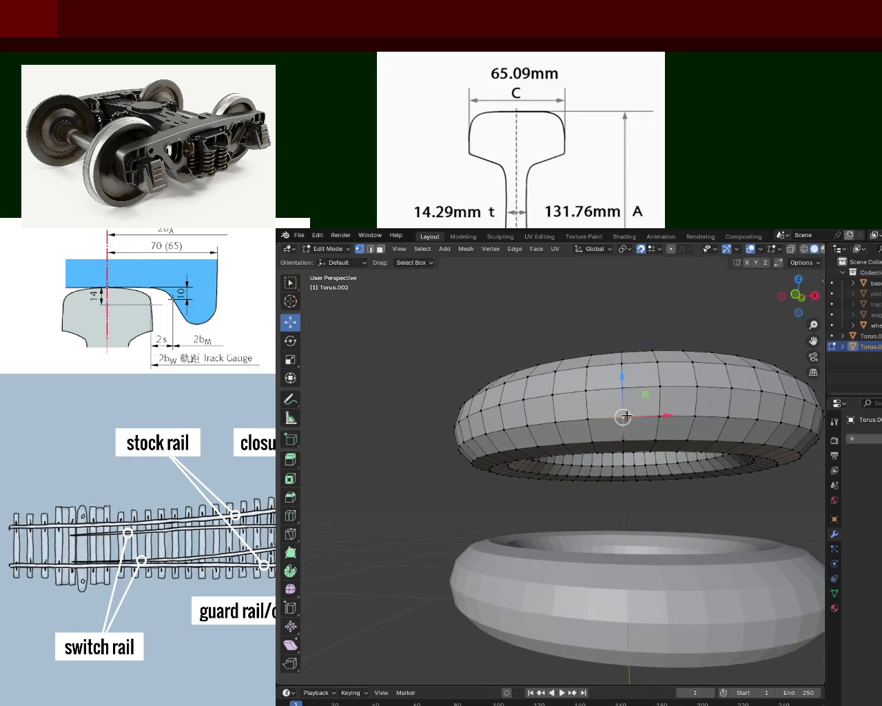
left_click(640, 249)
key("v")
left_click(622, 387)
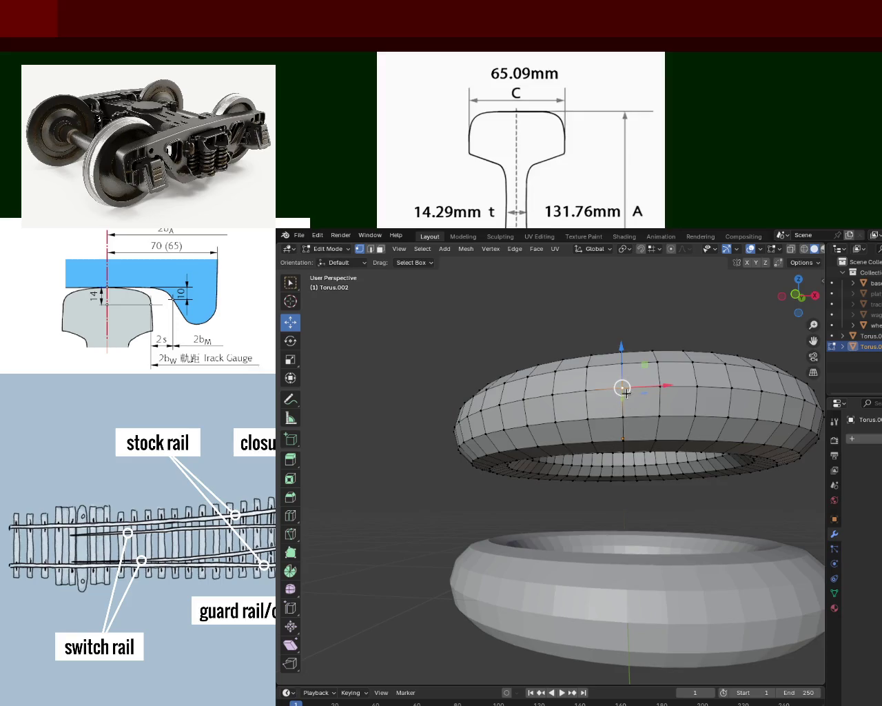
scroll(617, 413, "down", 2)
scroll(597, 412, "down", 4)
mouse_move(597, 413)
middle_mouse_down()
mouse_move(617, 517)
mouse_move(542, 348)
middle_mouse_up()
scroll(621, 528, "up", 5)
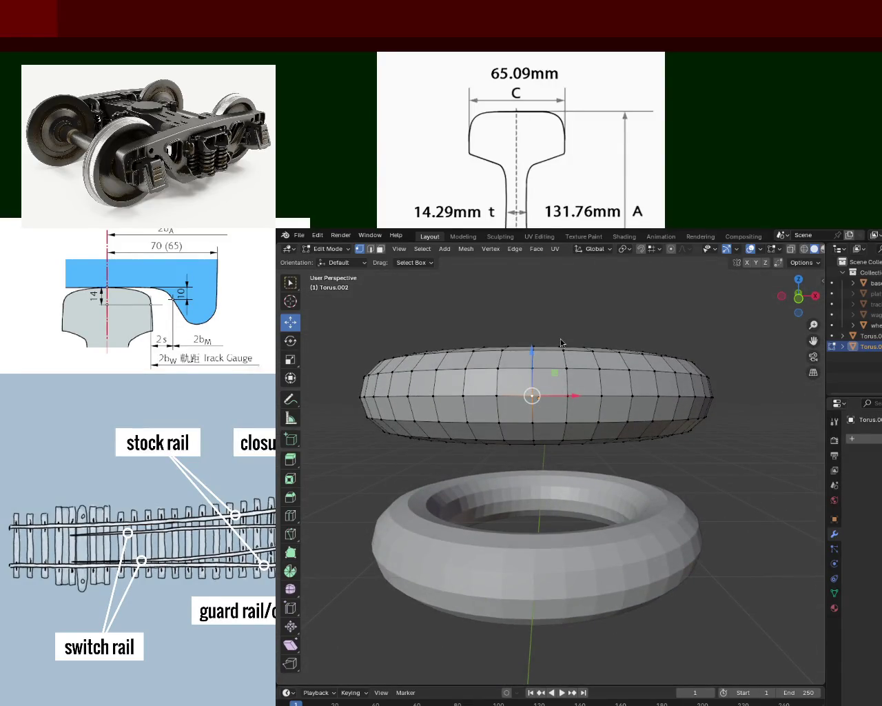
left_click(803, 248)
mouse_move(551, 386)
middle_mouse_down()
mouse_move(512, 448)
mouse_move(506, 436)
middle_mouse_up()
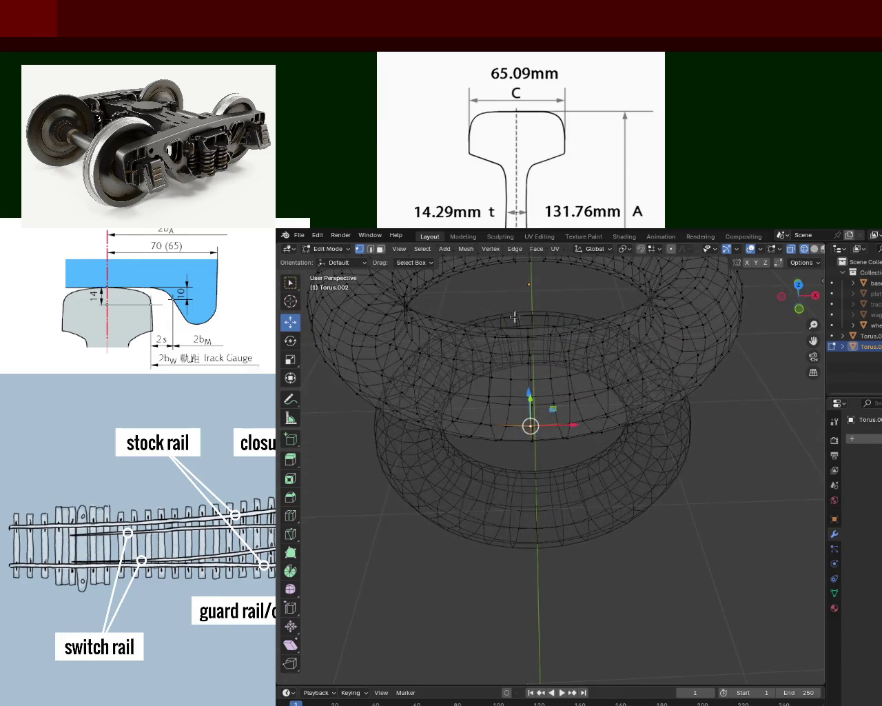
In front view, box-select a vertical ring of vertices and remove the top patch from the selection
key("KP_1")
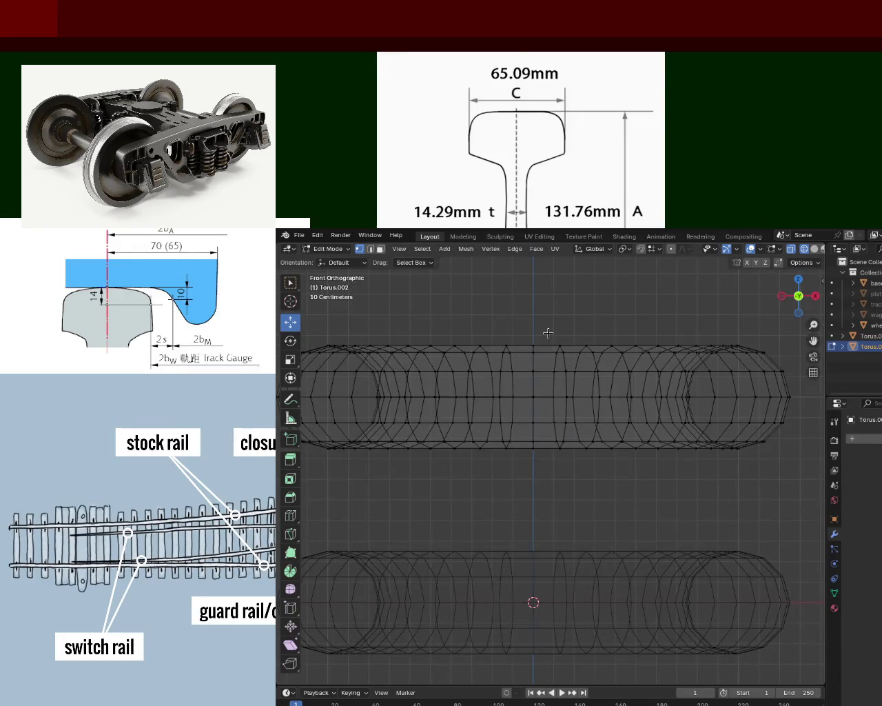
left_click_drag(510, 303, 556, 475)
middle_click_drag(556, 474, 510, 402)
left_click_drag(510, 402, 556, 483, "shift")
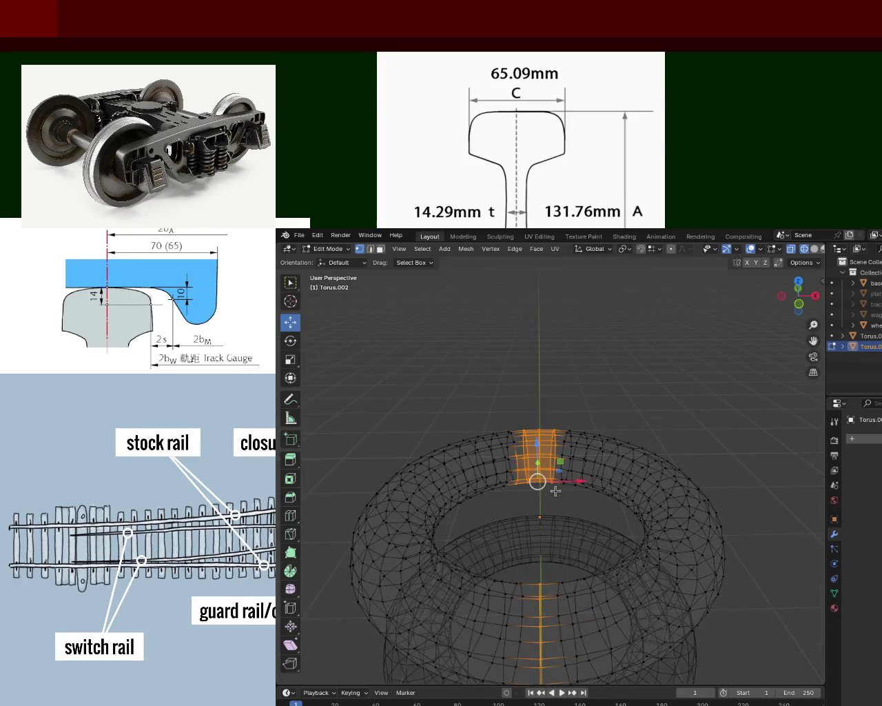
left_click_drag(493, 394, 583, 492, "ctrl")
mouse_move(622, 561)
middle_mouse_down()
mouse_move(606, 374)
mouse_move(581, 425)
middle_mouse_up()
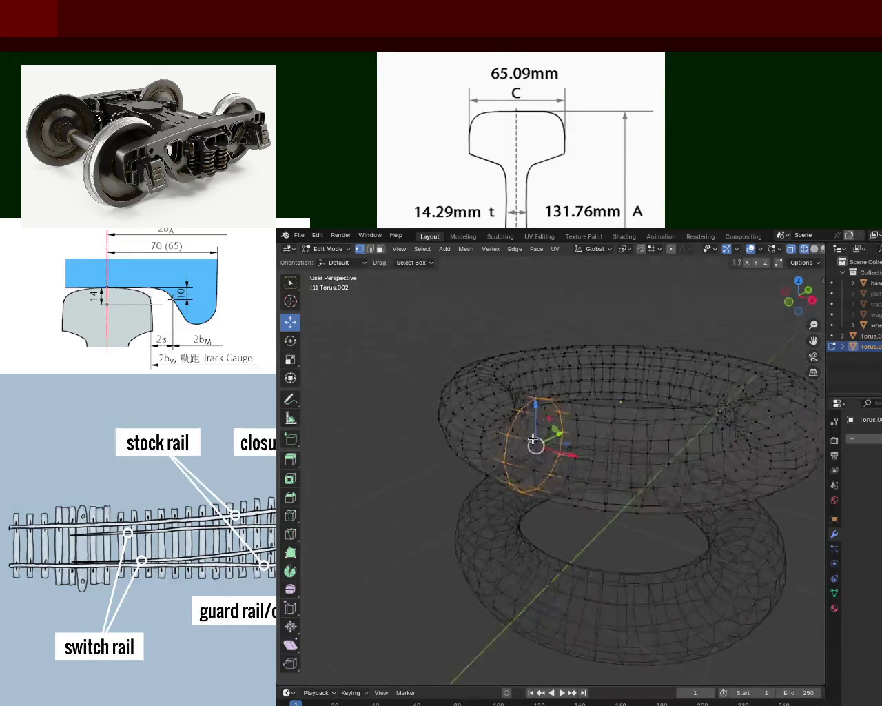
scroll(580, 425, "up", 1)
scroll(579, 434, "up", 3)
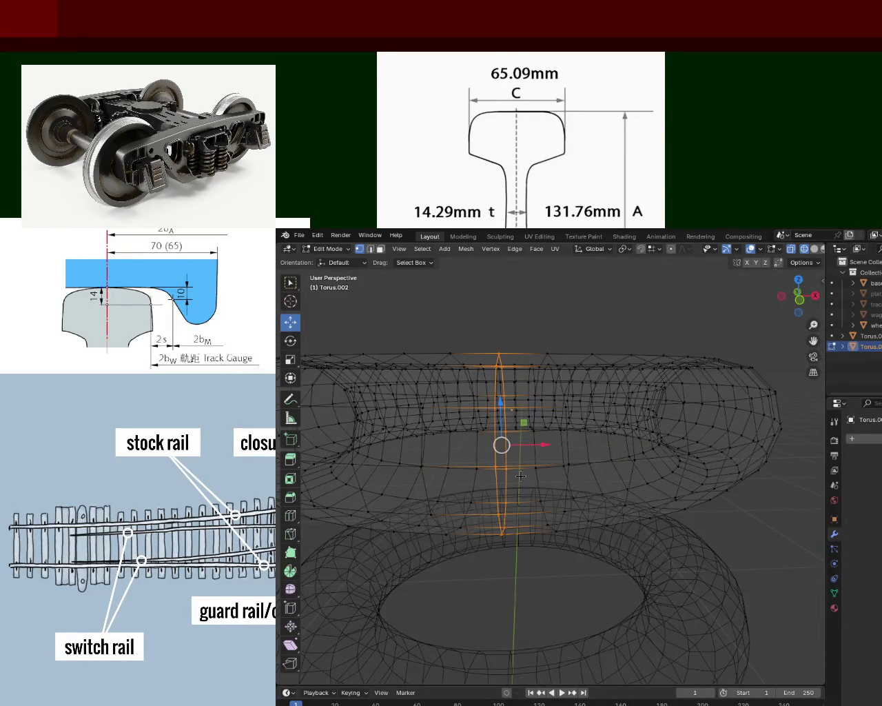
Rip the ring loose and nudge it slightly down along Z
key("g")
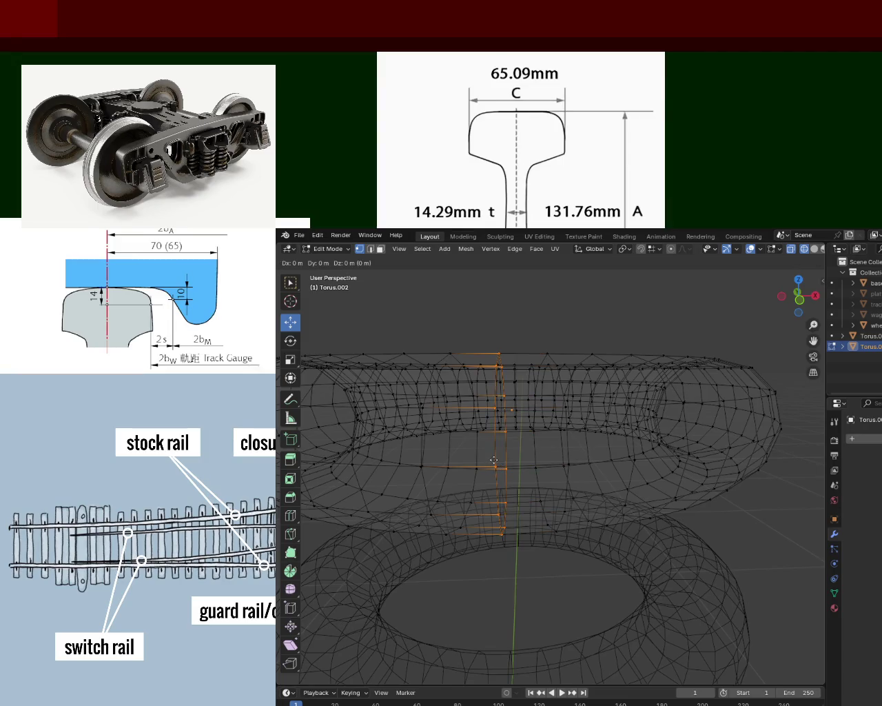
left_click(494, 459)
mouse_move(494, 459)
middle_mouse_down()
mouse_move(441, 470)
mouse_move(517, 451)
middle_mouse_up()
key("g")
key("z")
left_click(516, 441)
mouse_move(516, 448)
middle_mouse_down()
mouse_move(515, 497)
mouse_move(514, 456)
mouse_move(533, 394)
middle_mouse_up()
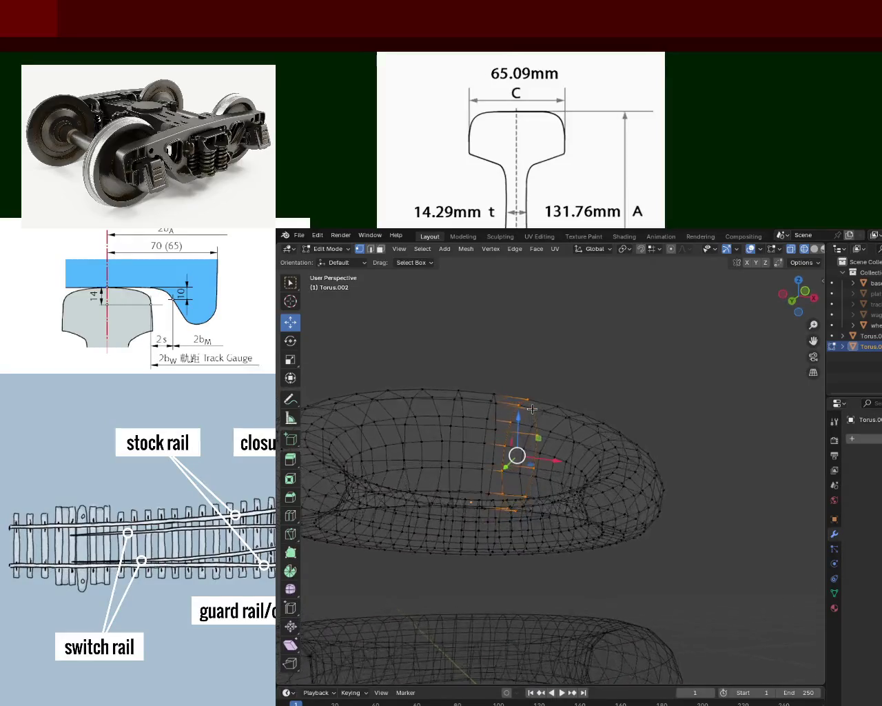
left_click_drag(456, 355, 488, 441, "shift")
left_click_drag(488, 362, 449, 514, "shift")
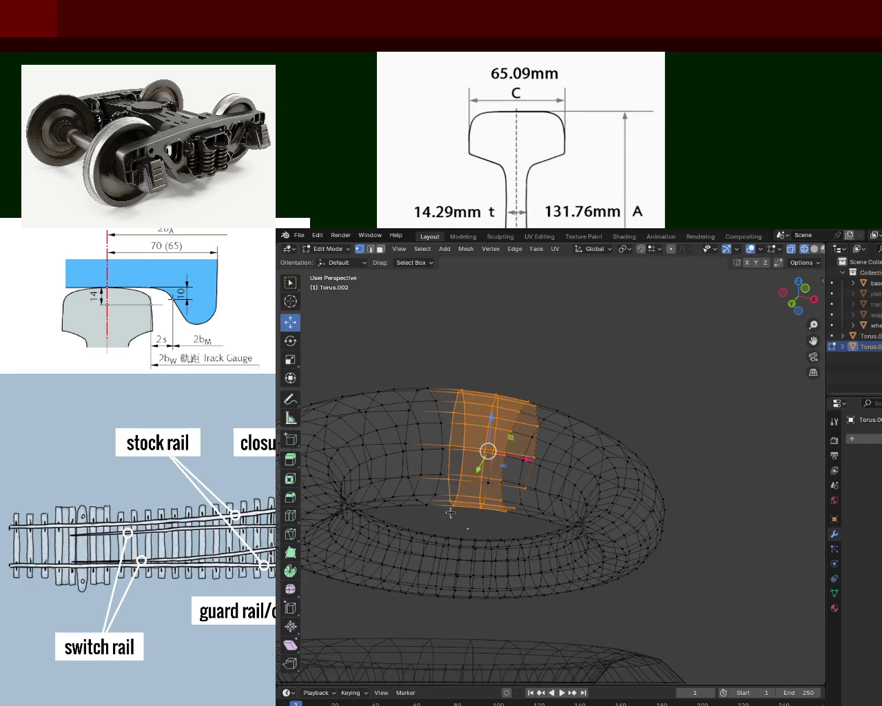
mouse_move(482, 414)
middle_mouse_down()
mouse_move(484, 397)
mouse_move(486, 414)
middle_mouse_up()
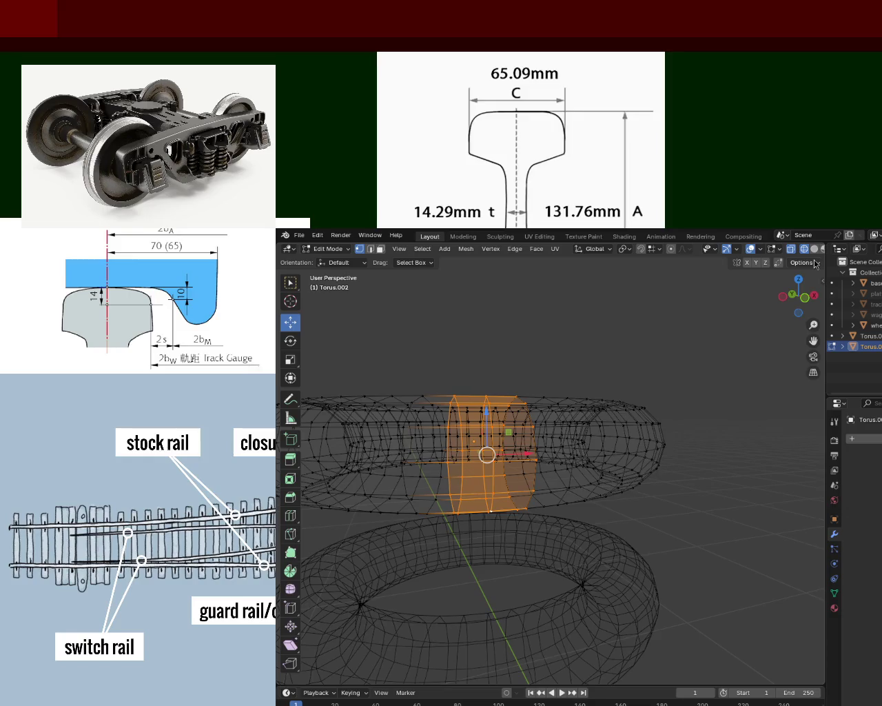
mouse_move(484, 427)
left_mouse_down()
mouse_move(483, 506)
mouse_move(468, 439)
left_mouse_up()
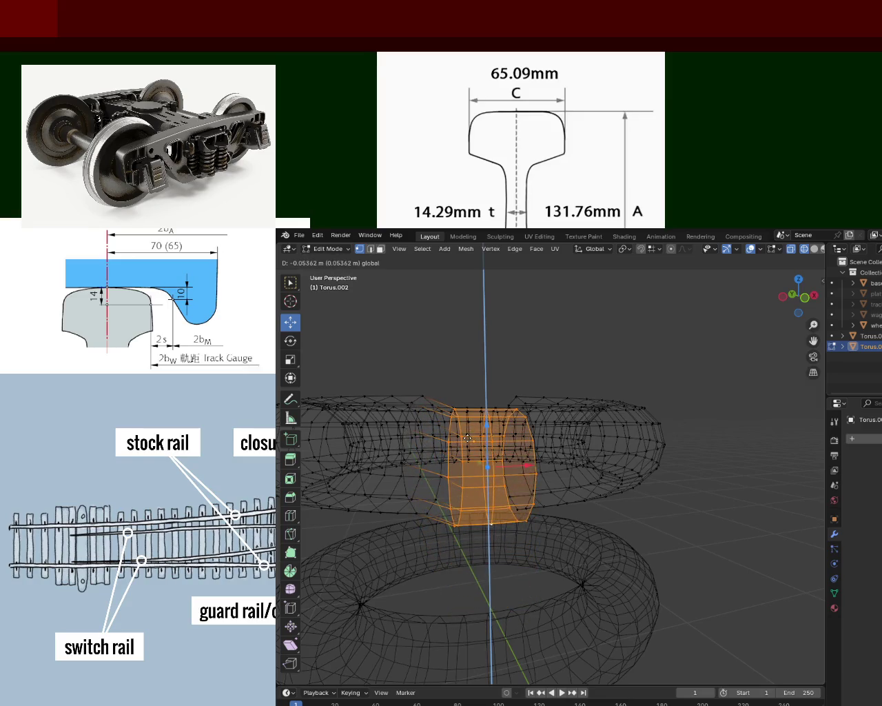
key("ctrl+z")
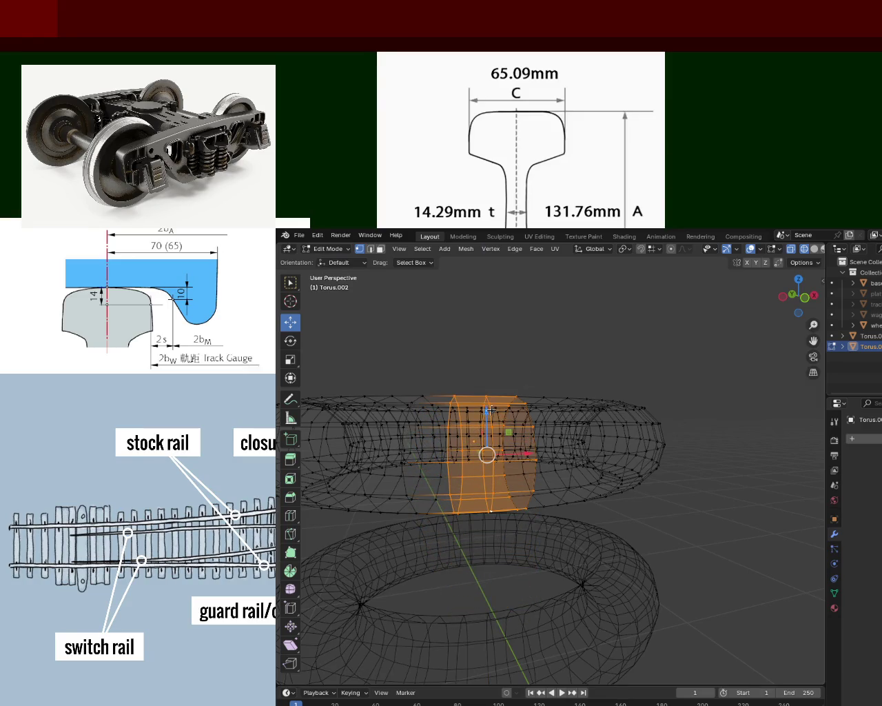
mouse_move(518, 371)
middle_mouse_down()
mouse_move(494, 358)
mouse_move(496, 430)
mouse_move(498, 369)
middle_mouse_up()
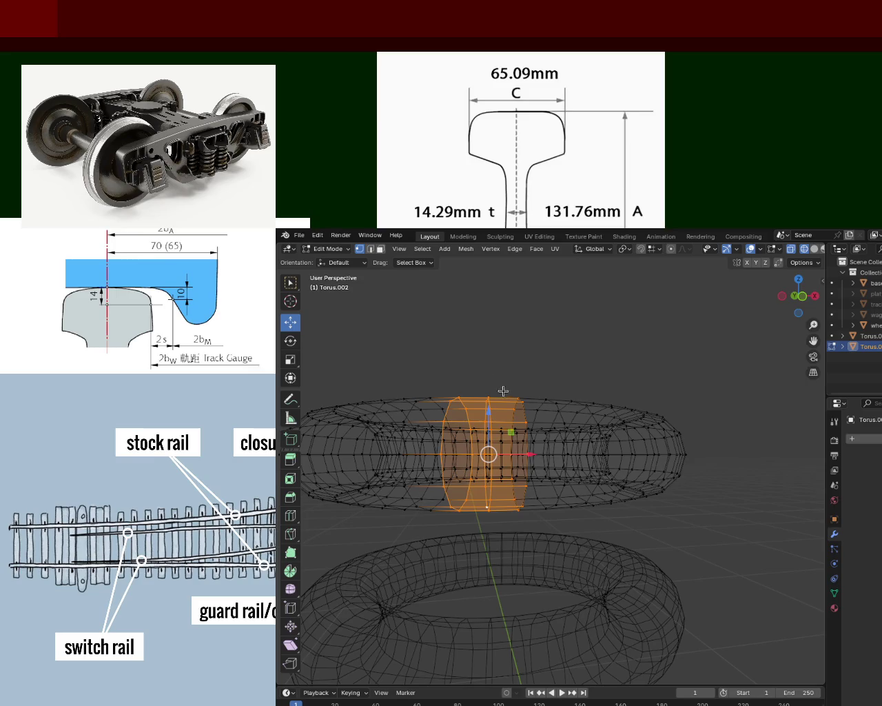
scroll(532, 379, "down", 3)
mouse_move(533, 379)
middle_mouse_down()
mouse_move(508, 413)
mouse_move(525, 476)
middle_mouse_up()
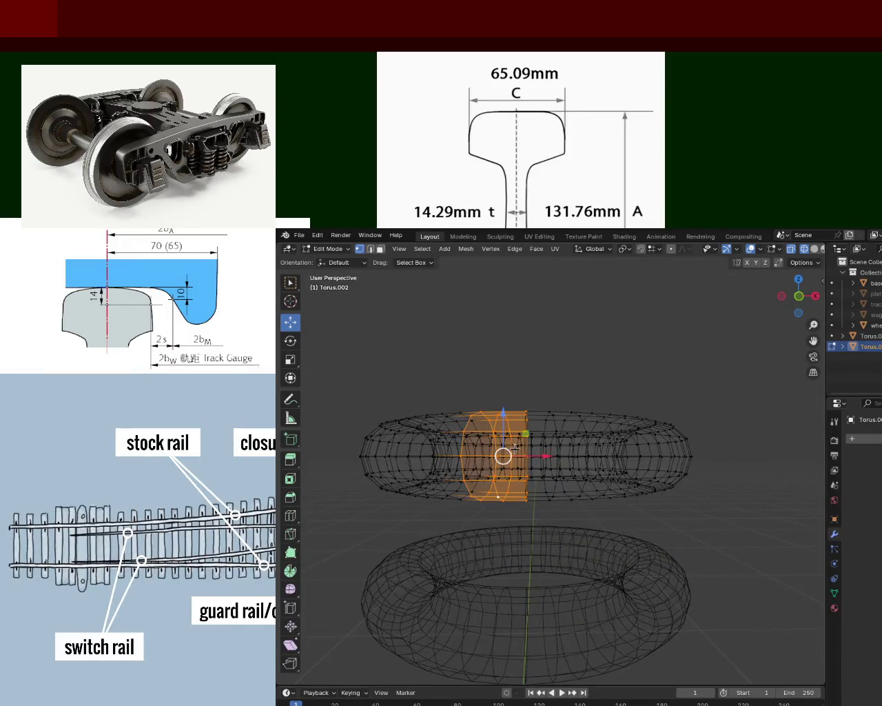
scroll(526, 476, "up", 2)
scroll(527, 392, "up", 2)
middle_click_drag(527, 393, 519, 315)
left_click(543, 338)
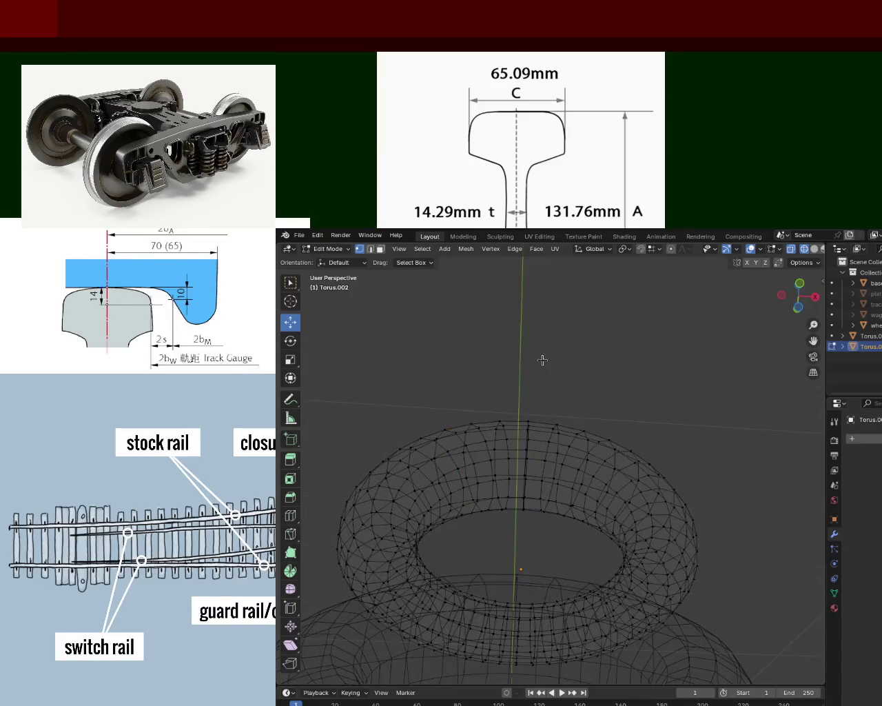
Select a vertical column of vertices on the upper torus and move it
left_click_drag(526, 466, 528, 523)
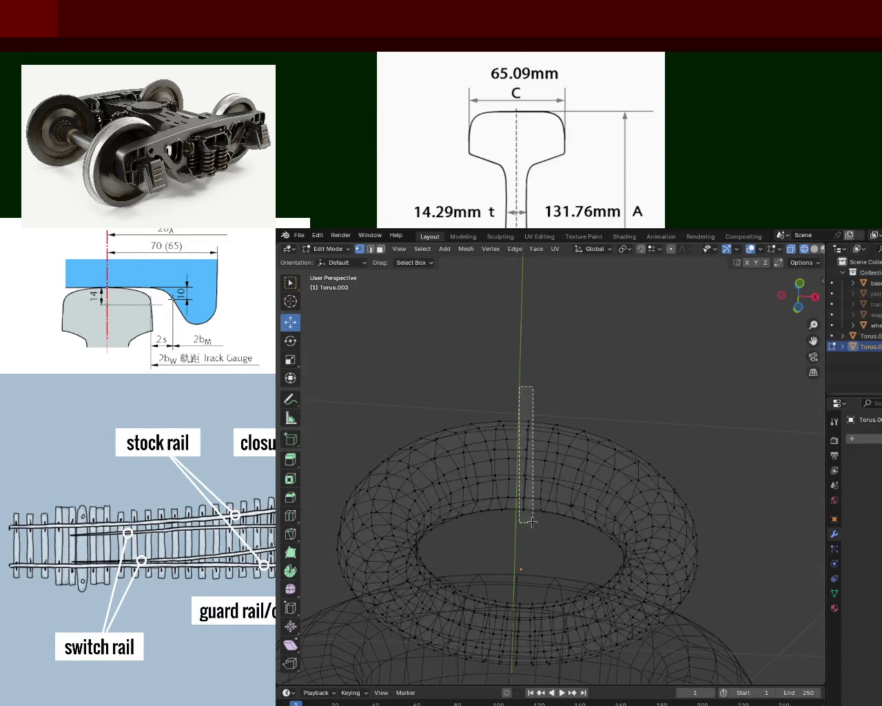
scroll(527, 523, "down", 3)
middle_click_drag(527, 524, 528, 399)
key("g")
left_click(523, 436)
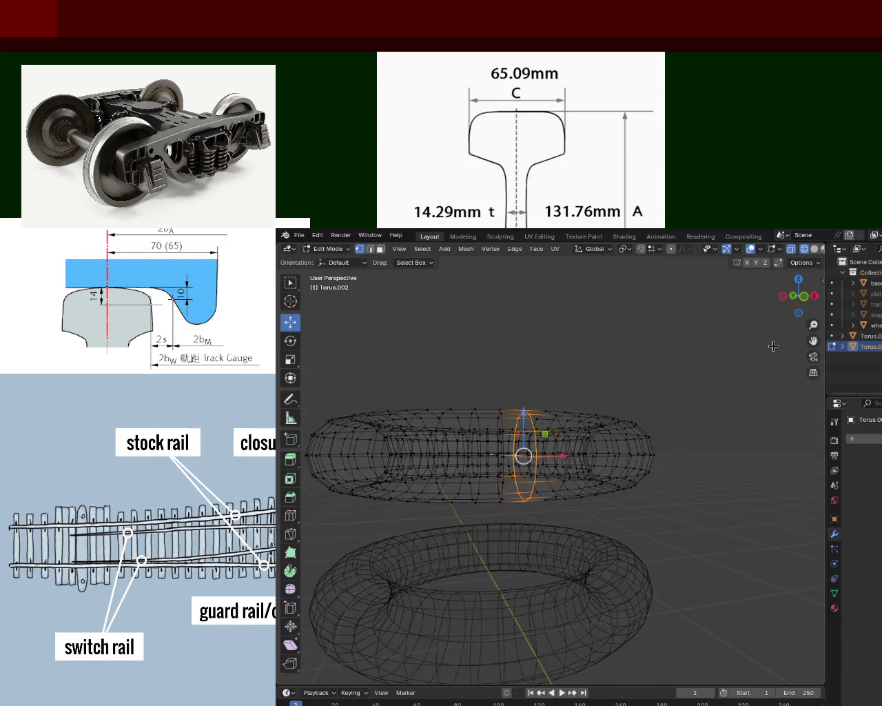
In front orthographic view, try scaling the middle and left vertex columns, then cancel
key("KP_1")
left_click(513, 358)
left_click_drag(508, 364, 532, 507)
key("s")
left_click(526, 479)
key("ctrl+z")
left_click_drag(500, 375, 509, 485)
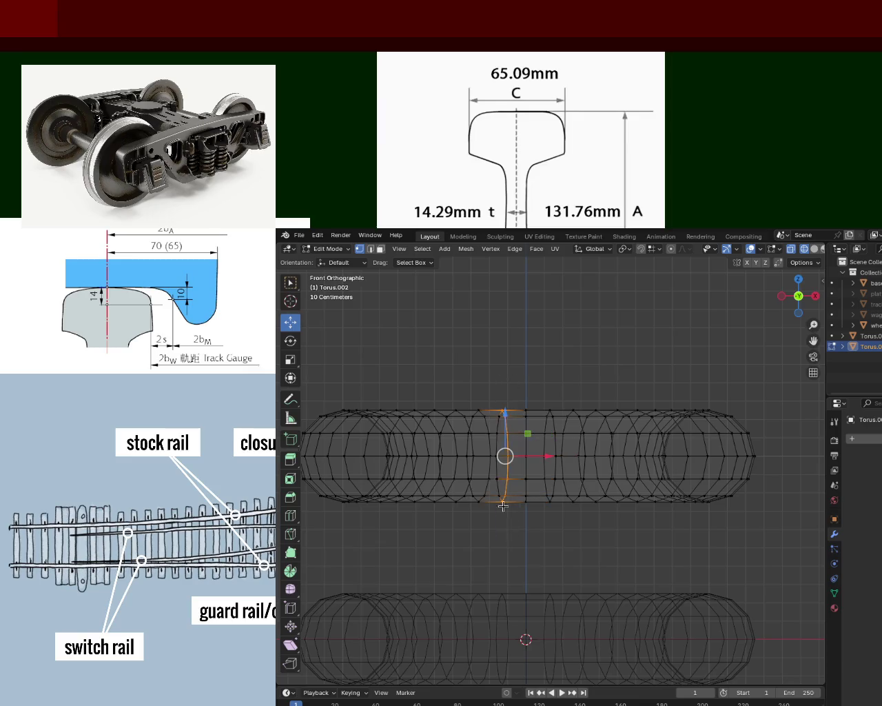
key("s")
right_click(527, 414)
Select a vertex column on the upper torus and start, then cancel, a vertical Z move
middle_click_drag(528, 415, 524, 392)
left_click(527, 327)
left_click_drag(514, 354, 502, 269)
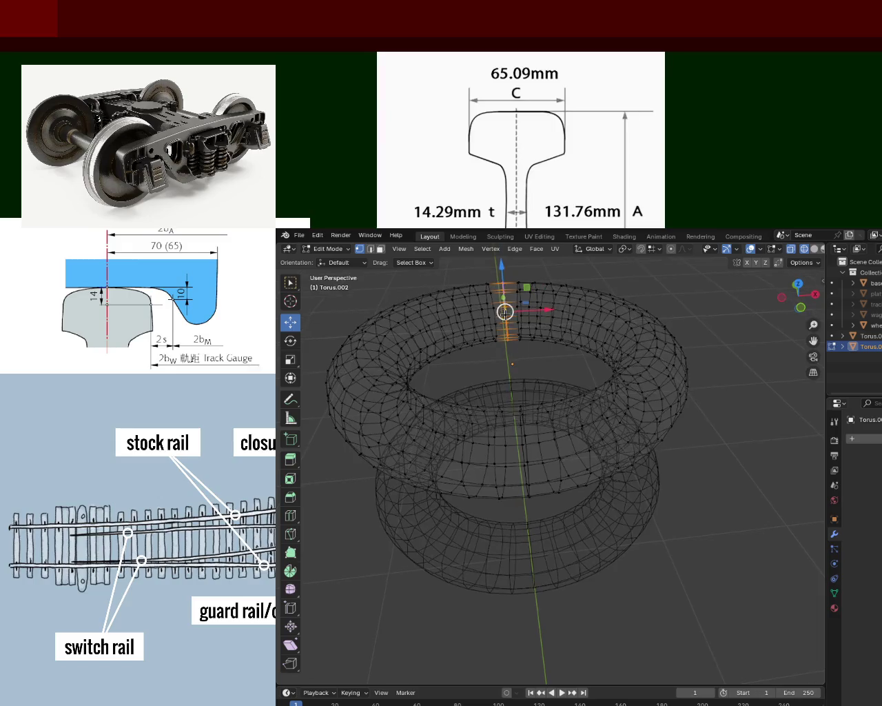
key("g")
key("z")
key("Escape")
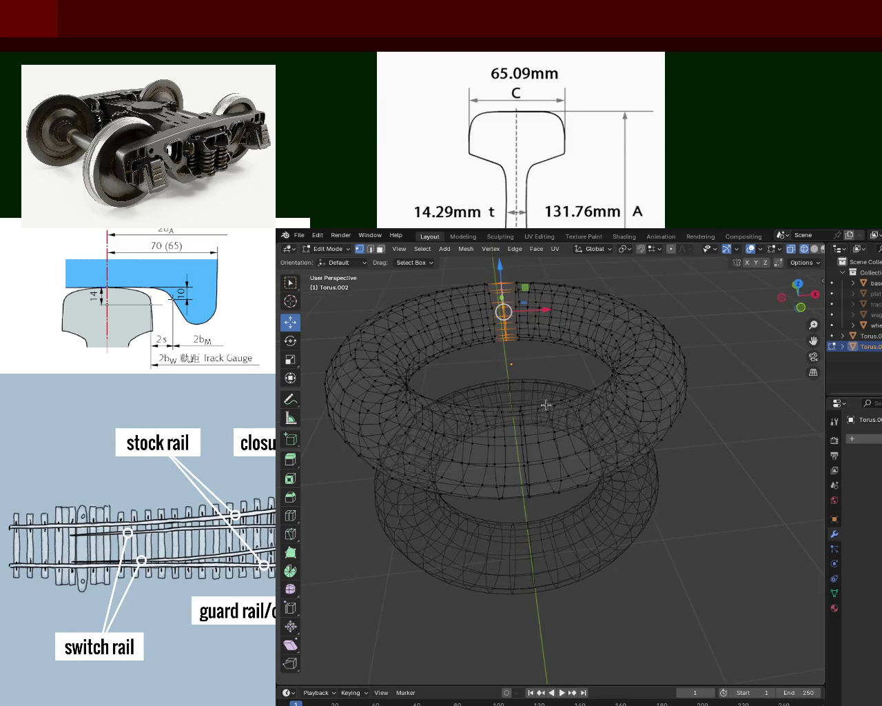
Clear the selection and undo the strip edits with repeated Ctrl+Z
left_click(576, 430)
key("ctrl+z")
key("ctrl+z")
key("ctrl+z")
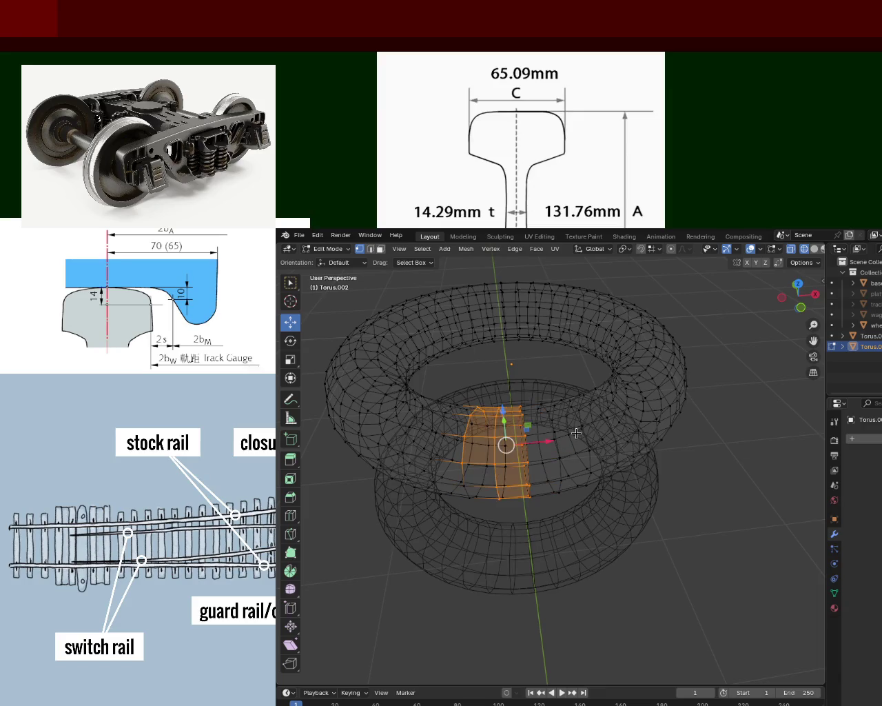
key("ctrl+z")
key("ctrl+z")
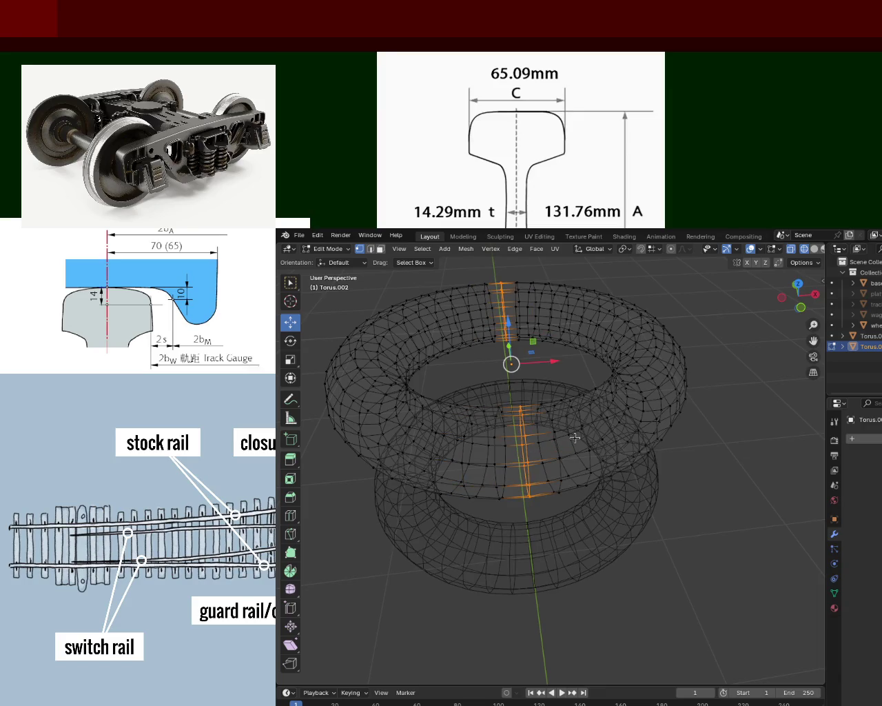
key("ctrl+z")
key("ctrl+z")
key("ctrl+z")
key("ctrl+z")
key("ctrl+z")
key("ctrl+z")
key("ctrl+z")
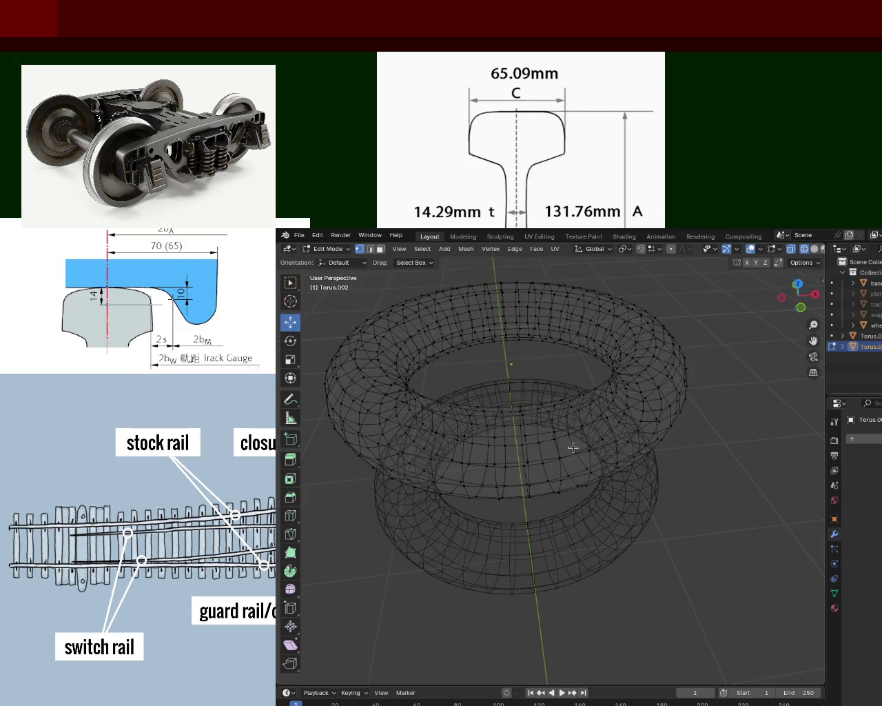
key("ctrl+z")
key("ctrl+z")
key("ctrl+z")
key("ctrl+z")
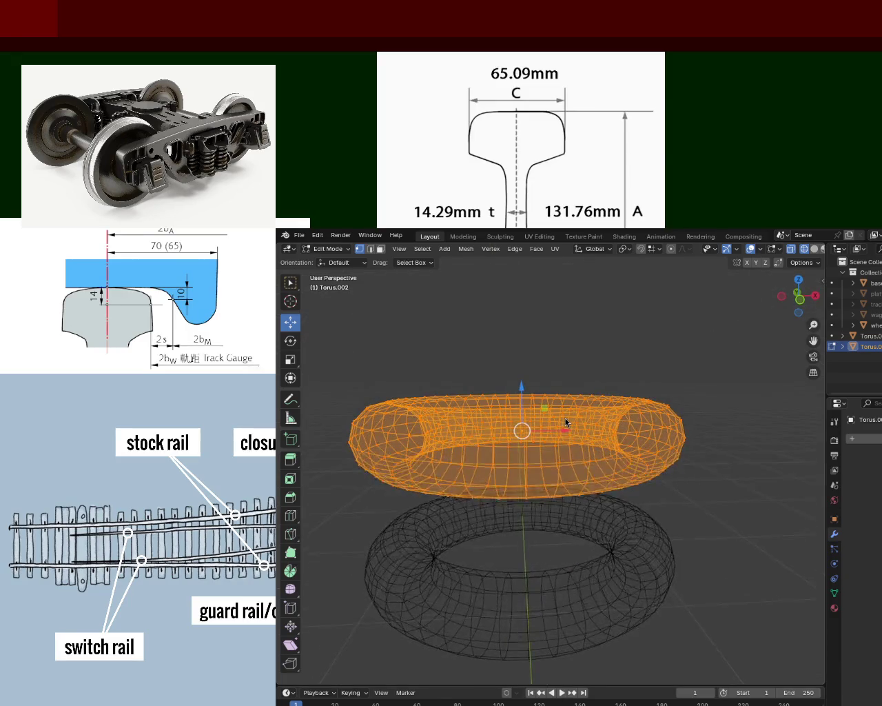
Zoom in on the tori and switch the viewport to Solid shading
scroll(606, 467, "down", 3)
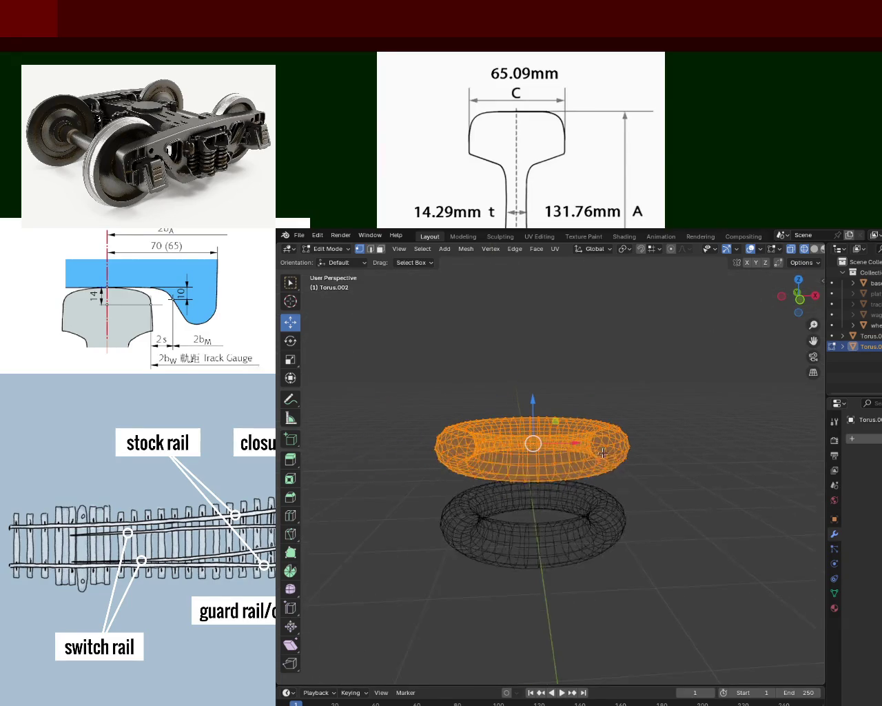
scroll(573, 419, "down", 2)
scroll(541, 510, "up", 2)
scroll(541, 504, "up", 2)
scroll(544, 492, "up", 2)
scroll(546, 488, "up", 1)
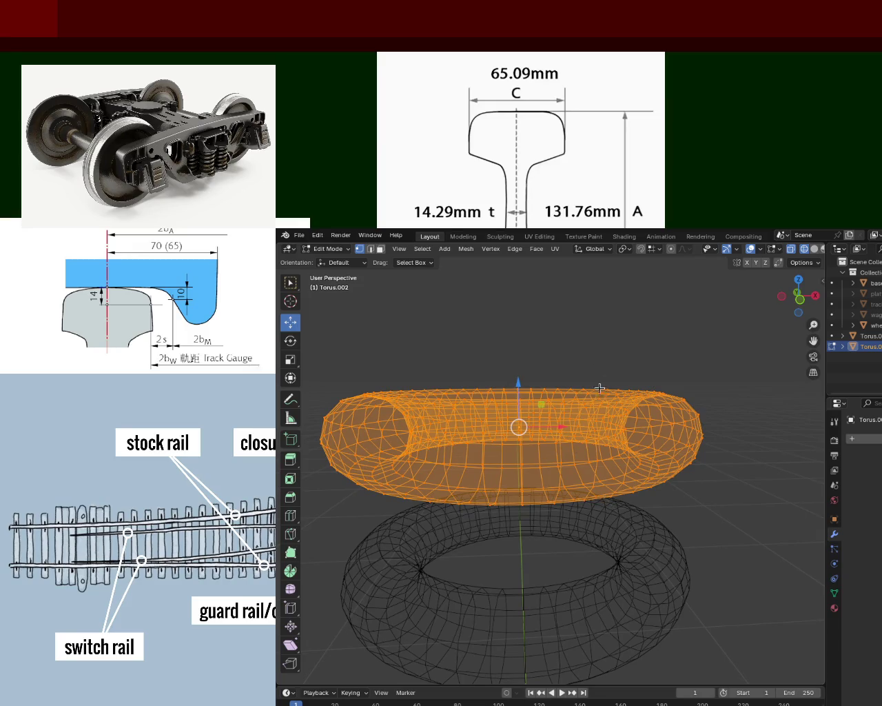
left_click(814, 249)
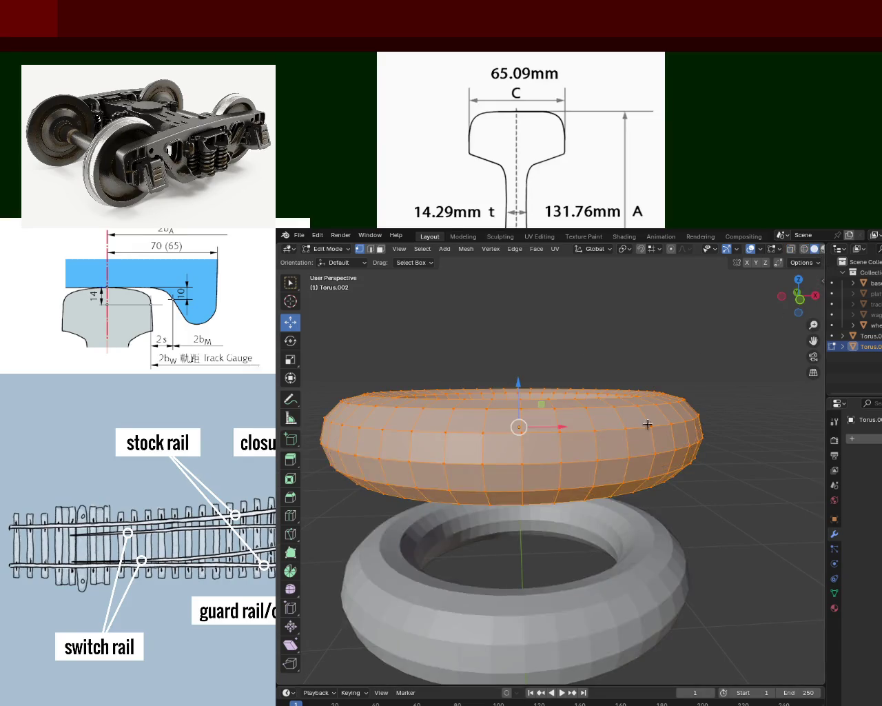
Orbit around the two tori, then snap to Front Orthographic view with Numpad 1
scroll(530, 355, "down", 3)
scroll(591, 399, "down", 3)
mouse_move(565, 424)
middle_mouse_down()
mouse_move(506, 457)
mouse_move(555, 426)
mouse_move(606, 414)
mouse_move(572, 437)
middle_mouse_up()
scroll(572, 449, "up", 3)
scroll(594, 493, "up", 3)
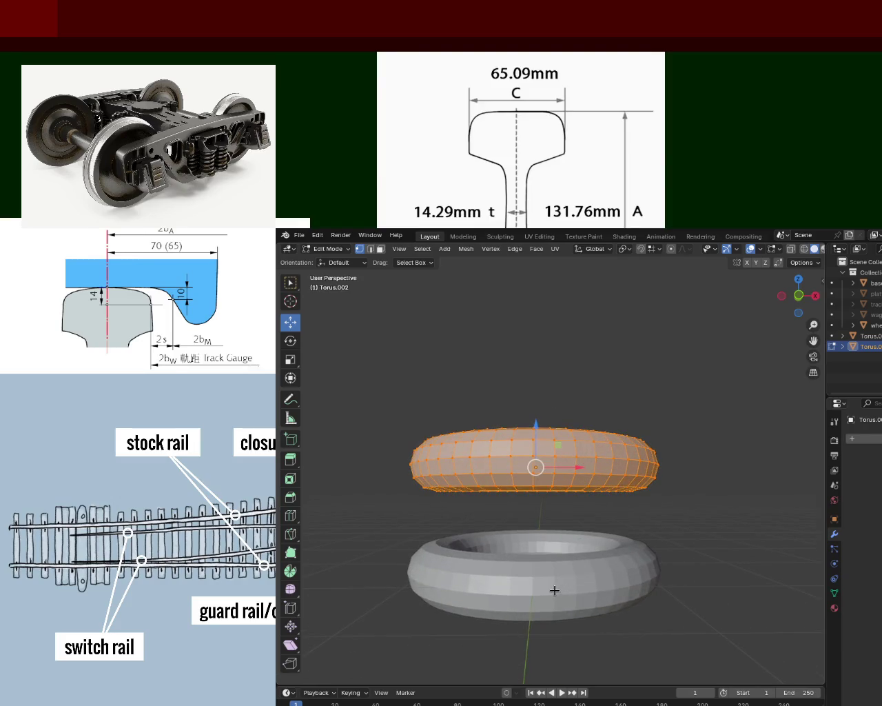
mouse_move(546, 529)
middle_mouse_down()
mouse_move(558, 557)
mouse_move(505, 529)
middle_mouse_up()
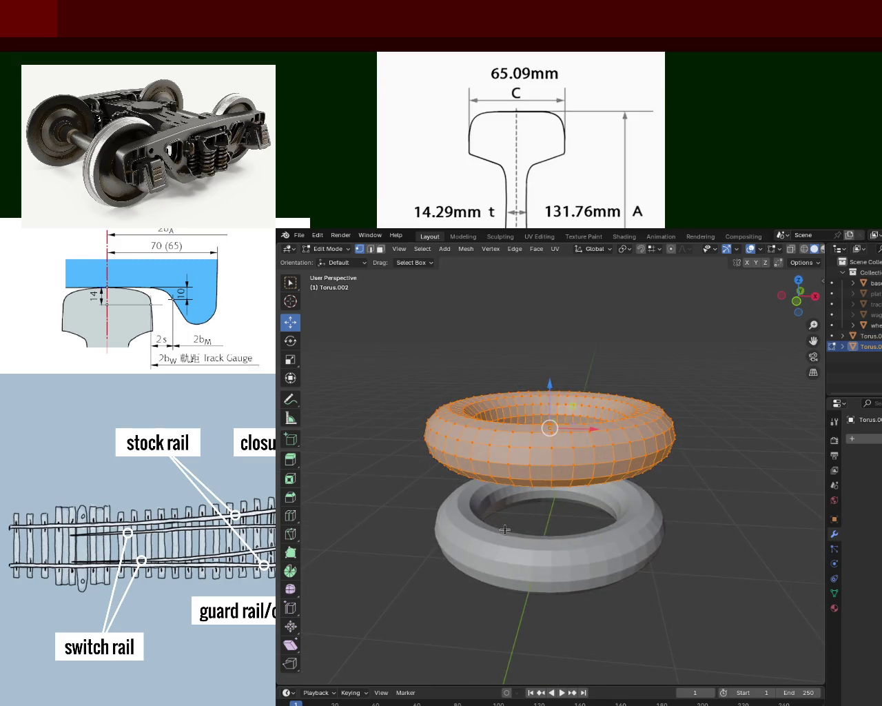
key("KP_1")
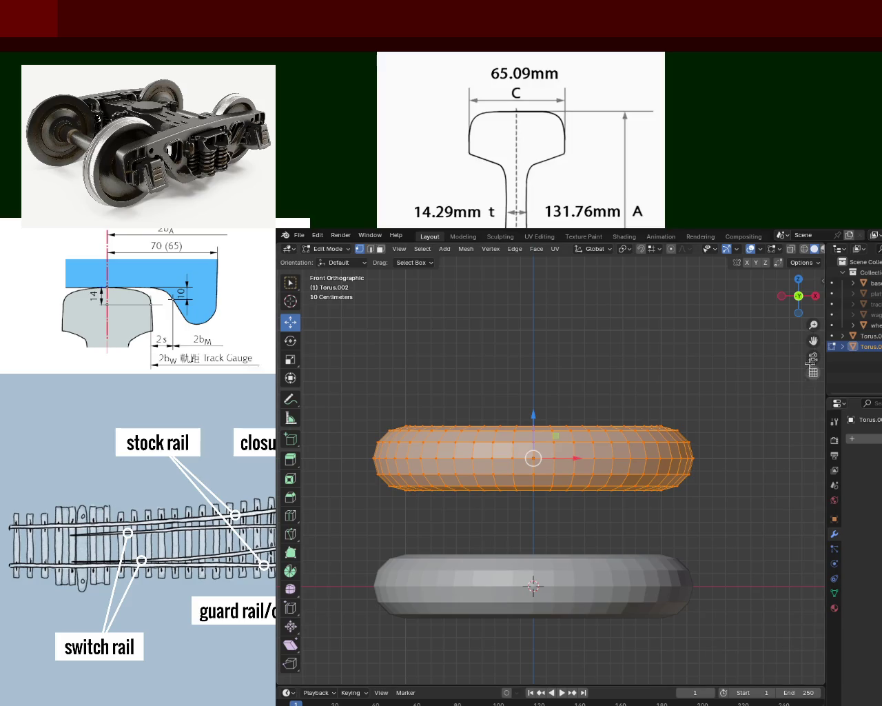
In wireframe, select a narrow vertical edge strip on the upper torus and rip it with V
left_click(804, 249)
left_click(558, 370)
left_click_drag(519, 347, 548, 659)
left_click(524, 361)
left_click_drag(518, 374, 542, 538)
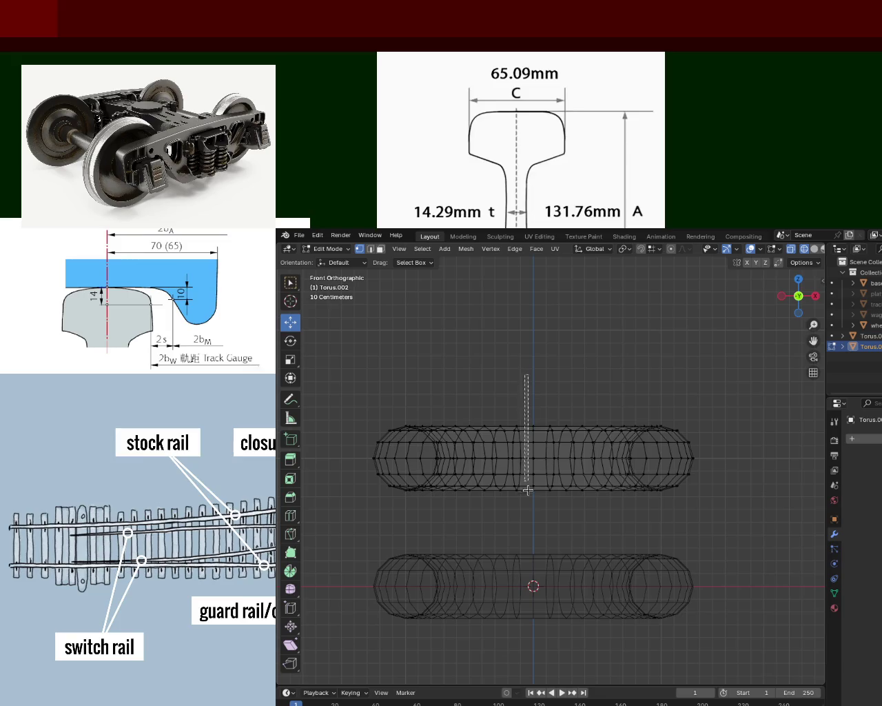
key("v")
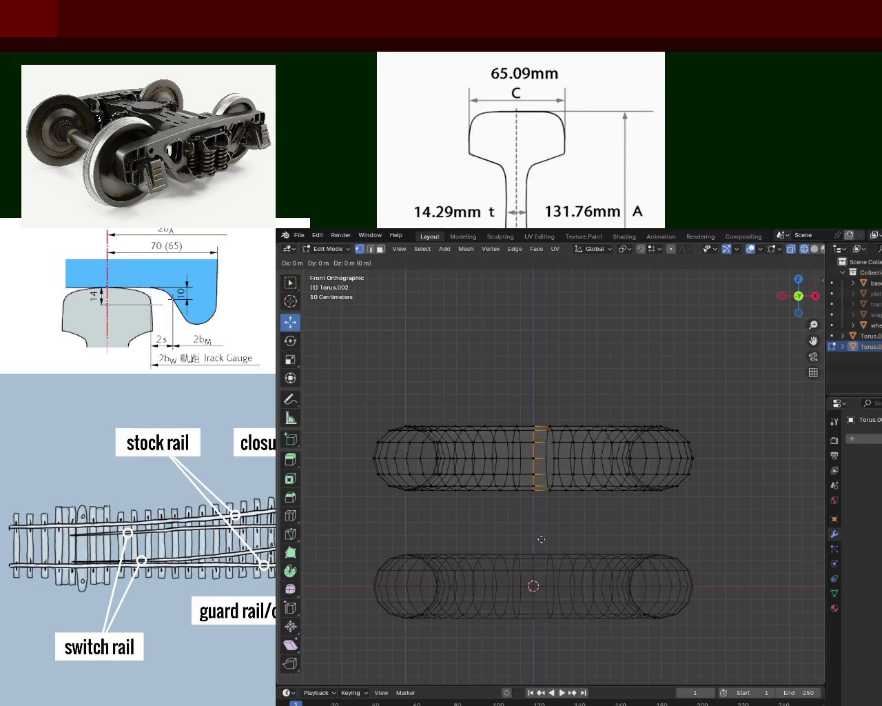
left_click(541, 539)
Select one vertical edge loop of the rip and start, then cancel, a Z move
mouse_move(542, 538)
middle_mouse_down()
mouse_move(522, 458)
mouse_move(521, 465)
middle_mouse_up()
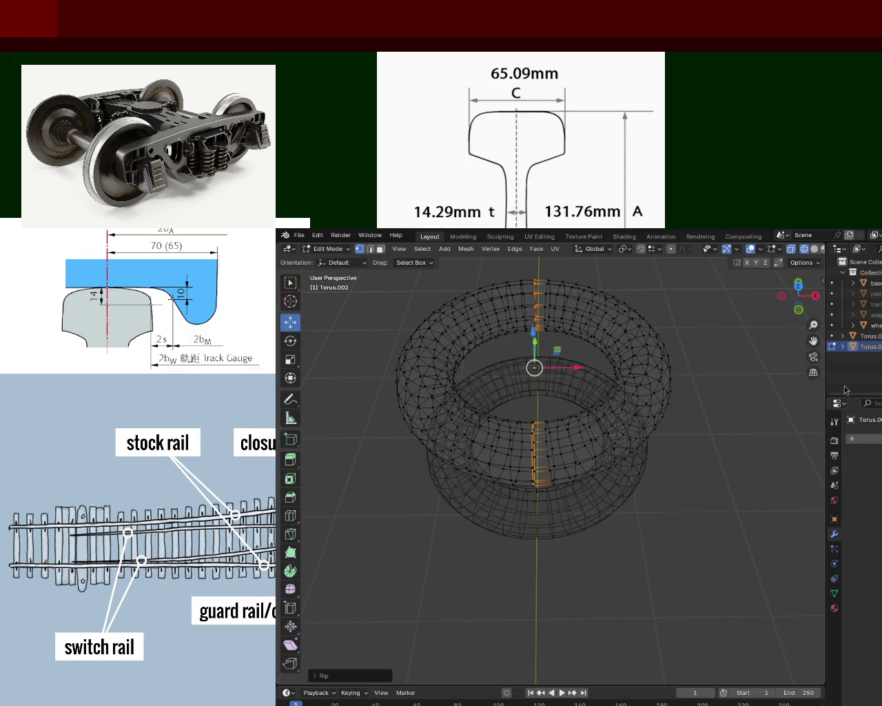
mouse_move(677, 359)
middle_mouse_down()
mouse_move(563, 435)
mouse_move(577, 359)
mouse_move(573, 412)
mouse_move(585, 423)
mouse_move(583, 430)
mouse_move(584, 322)
middle_mouse_up()
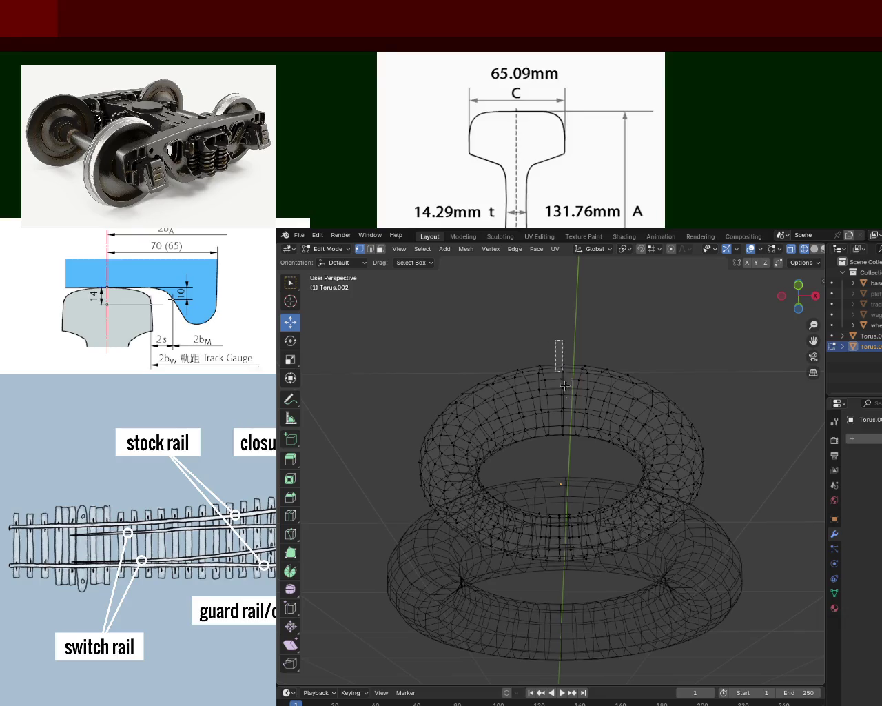
left_click(562, 414, "alt")
middle_click_drag(563, 413, 562, 469)
key("g")
key("z")
key("Escape")
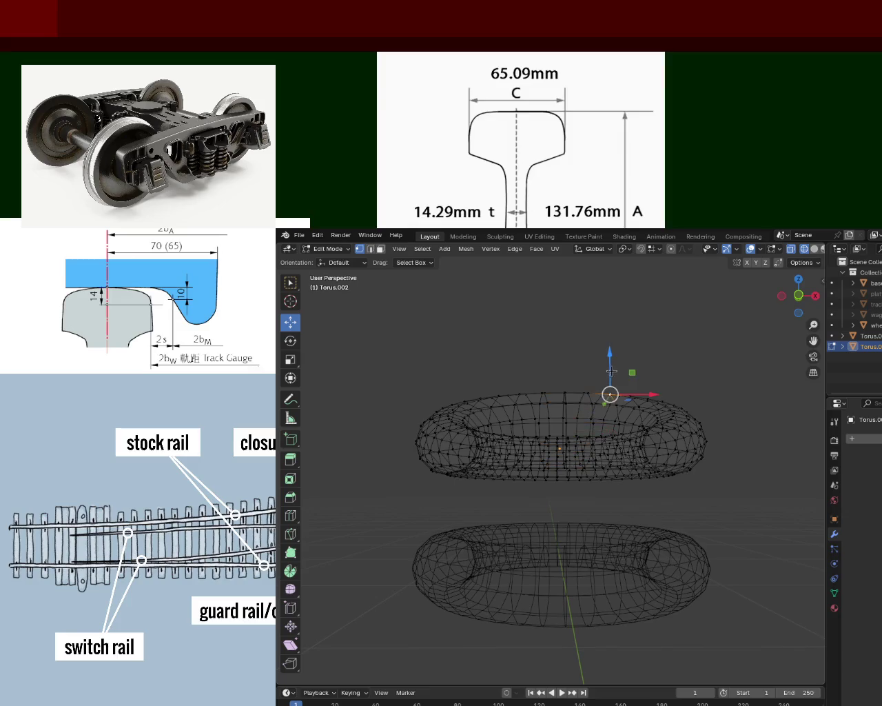
Raise the other edge loop of the rip exactly 1 m along Z
left_click(589, 376, "alt")
mouse_move(573, 414)
middle_mouse_down()
mouse_move(565, 384)
mouse_move(561, 434)
middle_mouse_up()
key("g")
key("z")
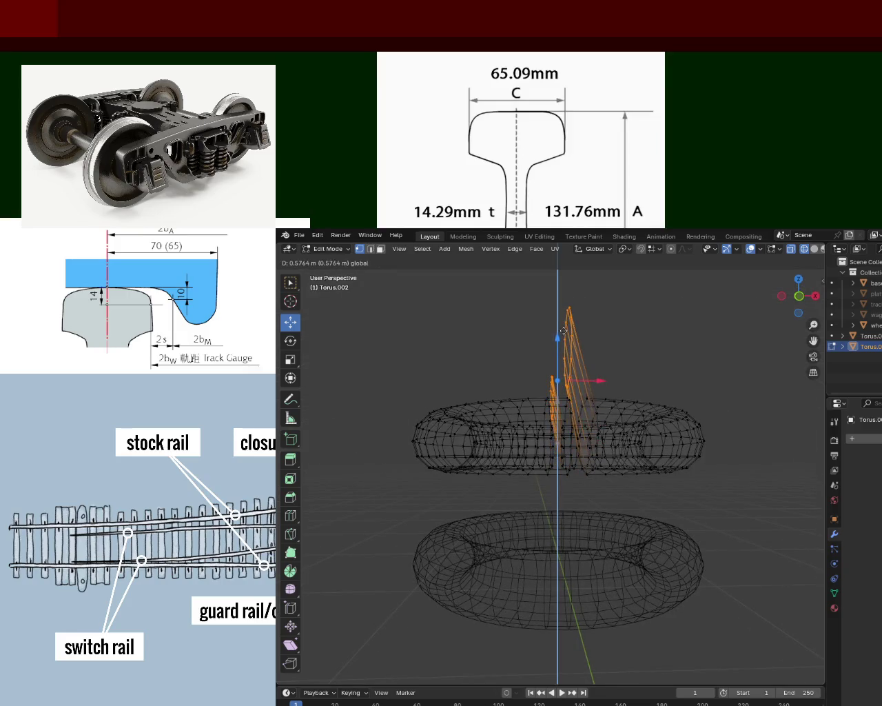
key("ctrl")
key("ctrl")
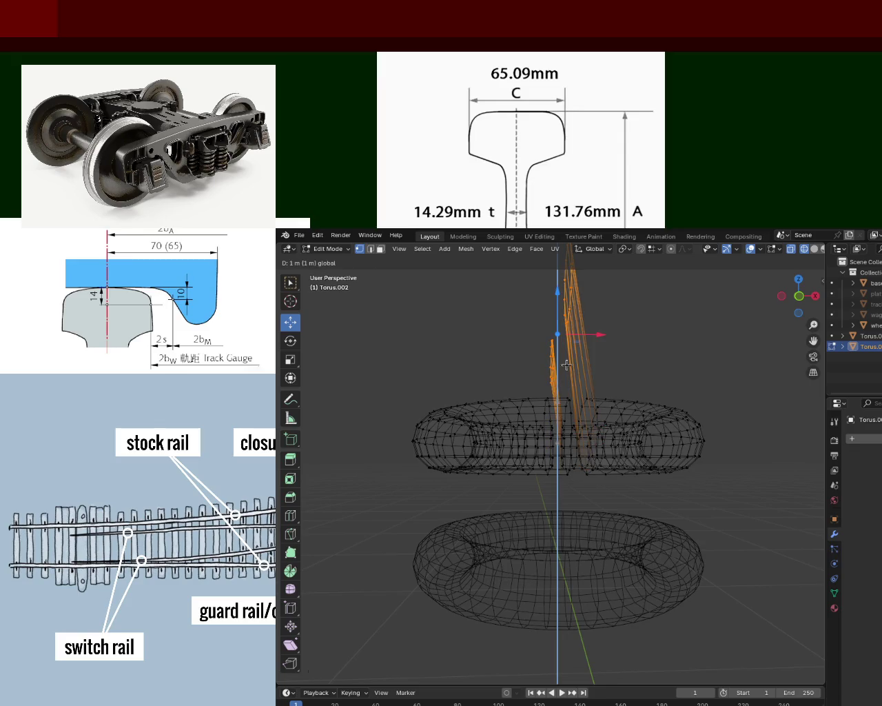
left_click(567, 365)
Select only the right raised column and lower it 1 m back onto the torus
mouse_move(567, 364)
middle_mouse_down()
mouse_move(486, 392)
mouse_move(472, 413)
middle_mouse_up()
mouse_move(627, 399)
middle_mouse_down()
mouse_move(554, 402)
mouse_move(552, 348)
mouse_move(593, 372)
mouse_move(530, 372)
middle_mouse_up()
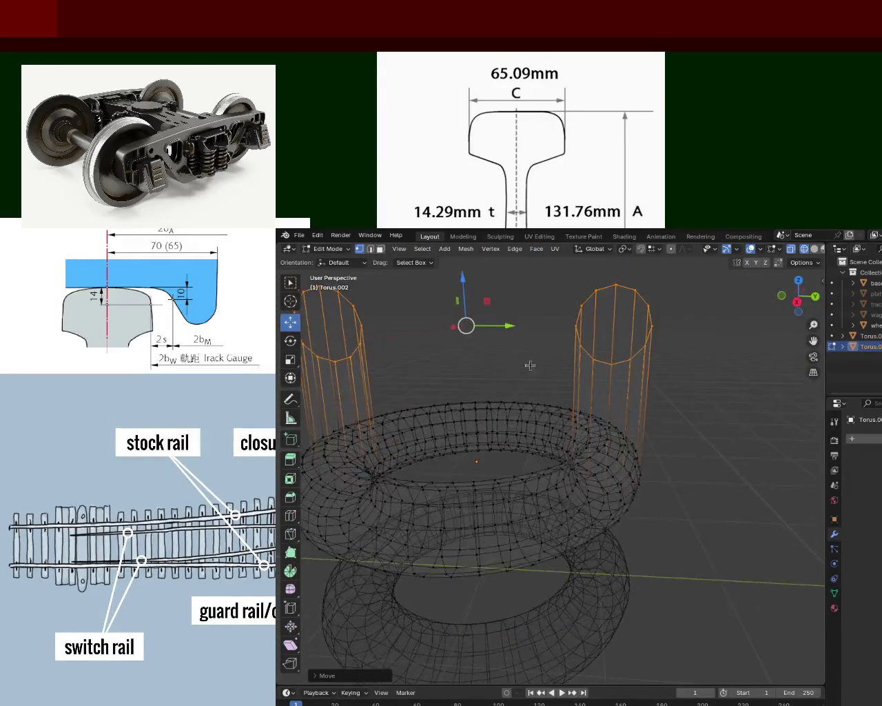
left_click(530, 372)
left_click_drag(557, 275, 665, 369)
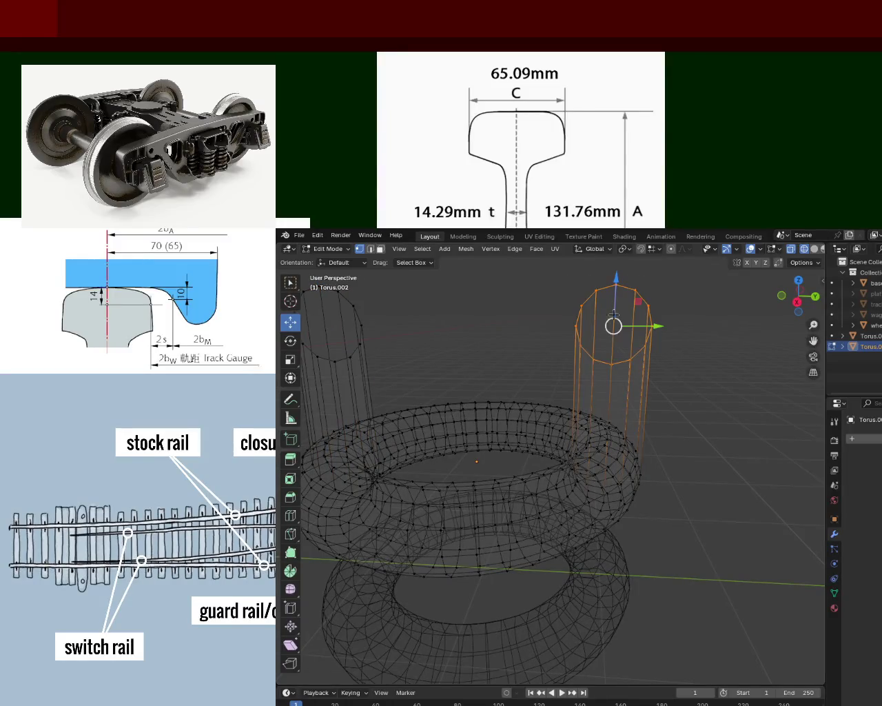
left_click_drag(613, 290, 611, 457)
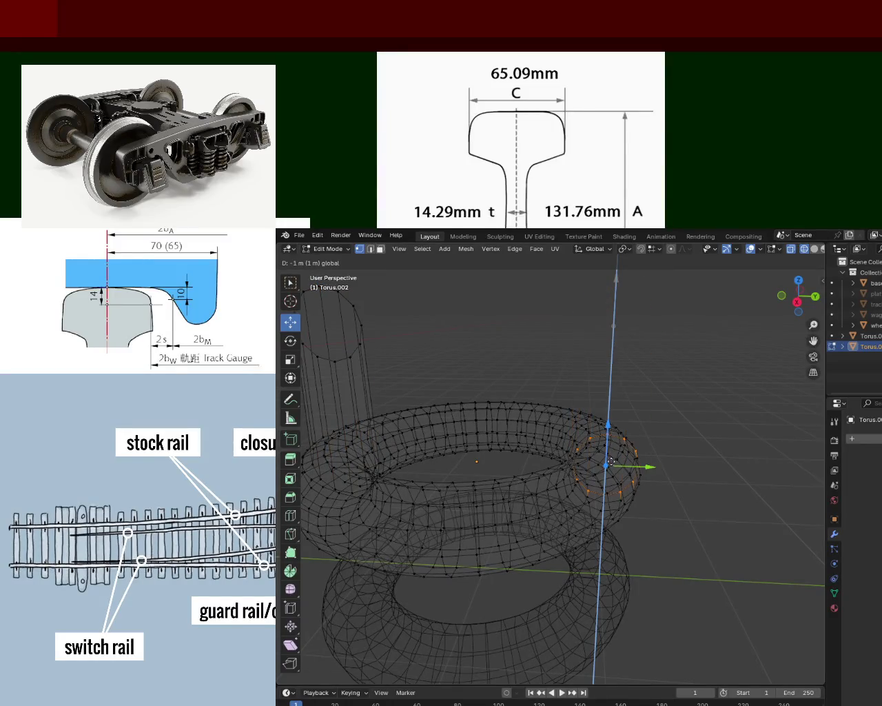
left_click_drag(614, 580, 597, 573)
mouse_move(597, 572)
middle_mouse_down()
mouse_move(469, 560)
mouse_move(426, 578)
mouse_move(536, 576)
mouse_move(539, 587)
mouse_move(496, 591)
mouse_move(542, 577)
mouse_move(430, 603)
mouse_move(471, 485)
mouse_move(703, 449)
mouse_move(579, 475)
mouse_move(506, 457)
mouse_move(509, 447)
mouse_move(712, 457)
mouse_move(535, 455)
mouse_move(527, 447)
middle_mouse_up()
scroll(471, 486, "down", 1)
scroll(471, 486, "down", 3)
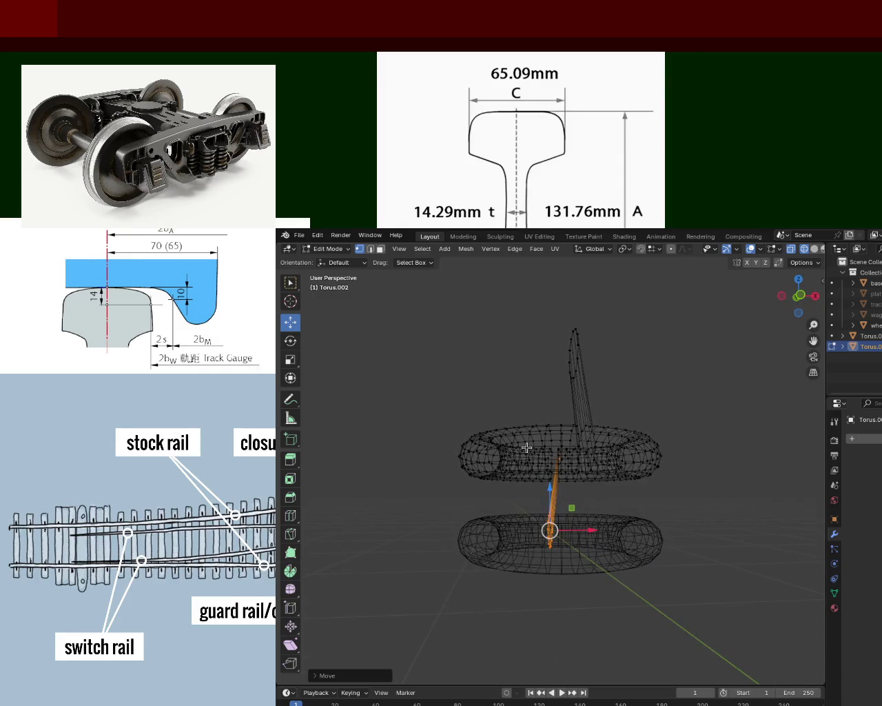
mouse_move(526, 447)
middle_mouse_down()
mouse_move(758, 467)
mouse_move(752, 456)
middle_mouse_up()
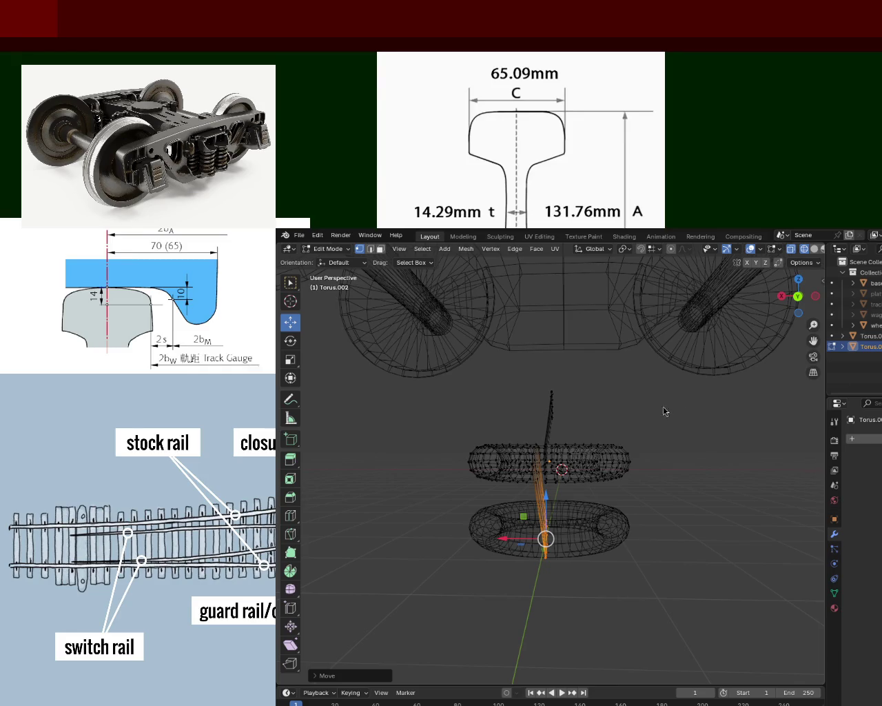
Box-select the long ripped vertical strip and drag it −0.9 m along Z toward the lower torus
mouse_move(655, 455)
middle_mouse_down()
mouse_move(528, 465)
mouse_move(597, 471)
mouse_move(564, 544)
mouse_move(572, 451)
middle_mouse_up()
scroll(528, 466, "up", 5)
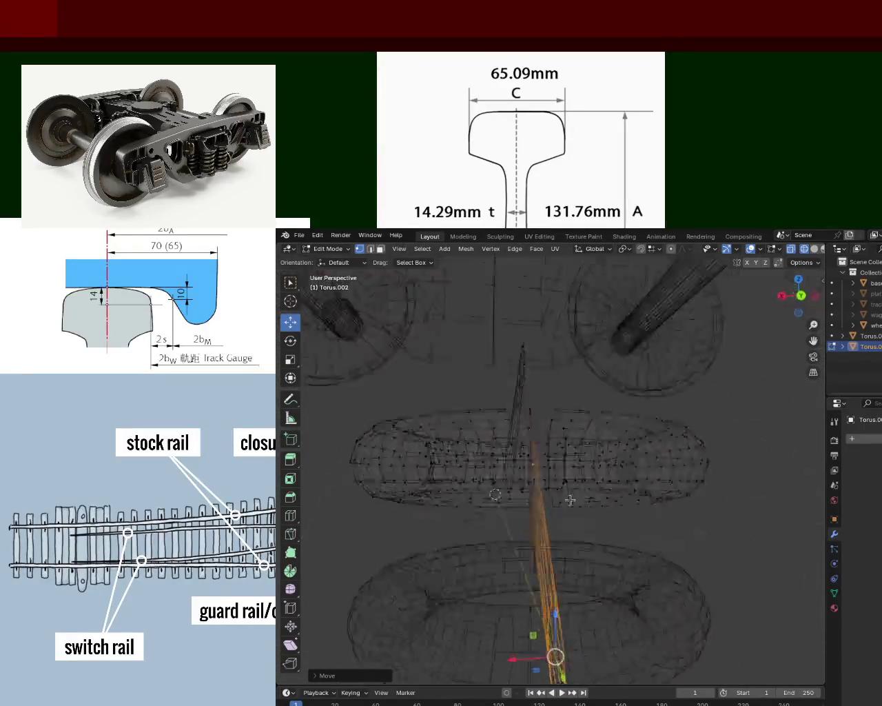
mouse_move(555, 332)
left_mouse_down()
mouse_move(529, 464)
mouse_move(531, 422)
left_mouse_up()
middle_click_drag(531, 422, 535, 421)
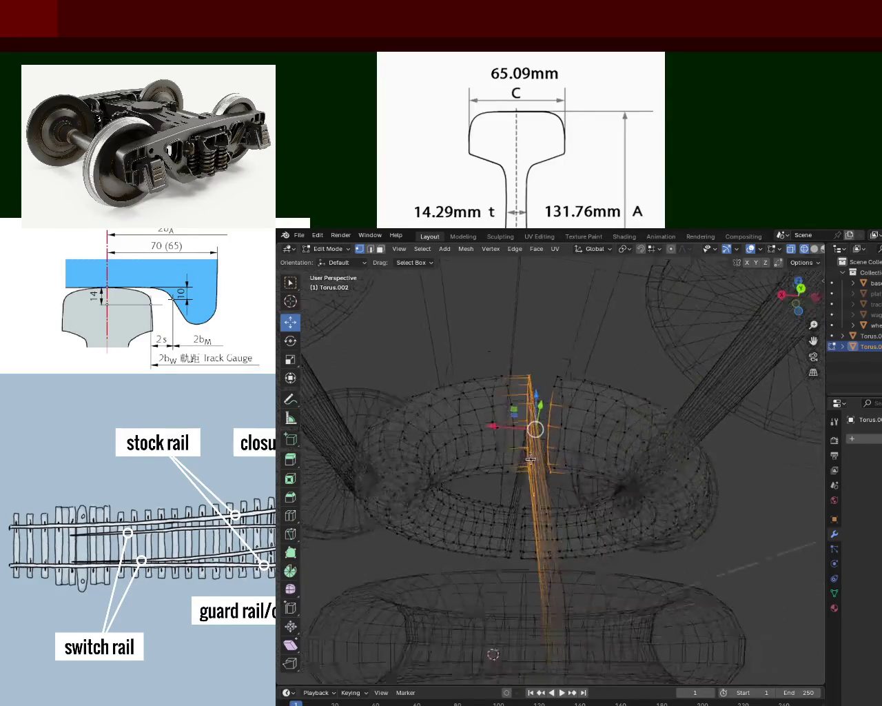
left_click(542, 333)
left_click_drag(542, 333, 524, 487)
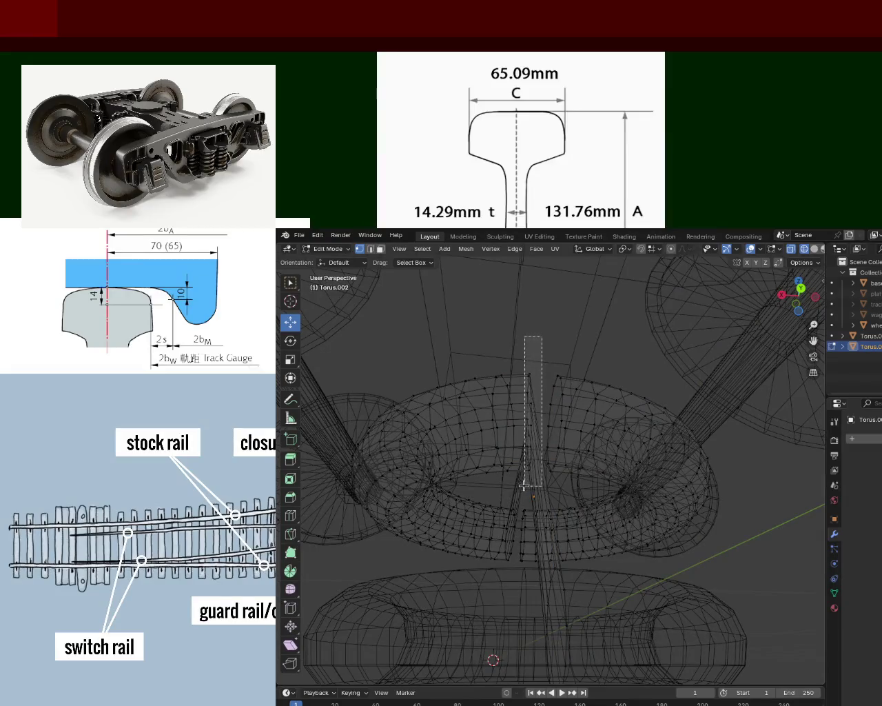
key("KP_Divide")
middle_click_drag(528, 435, 544, 357)
mouse_move(531, 324)
left_mouse_down()
mouse_move(531, 546)
mouse_move(527, 529)
left_mouse_up()
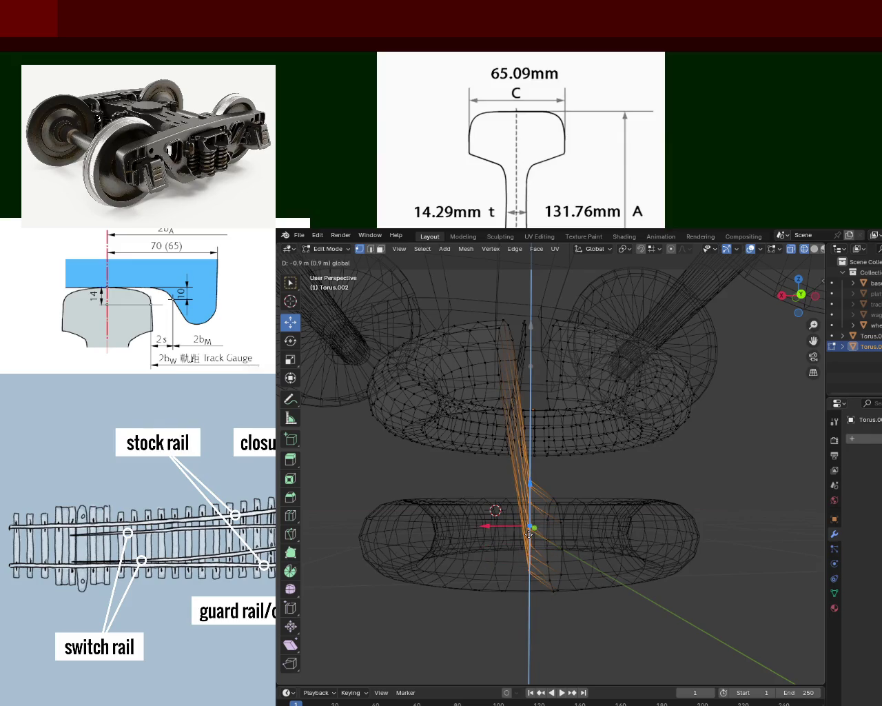
Confirm the strip at −0.9 m and box-select another vertex column of the strip
left_click(529, 534)
mouse_move(529, 534)
middle_mouse_down()
mouse_move(497, 448)
mouse_move(507, 443)
middle_mouse_up()
mouse_move(523, 339)
middle_mouse_down()
mouse_move(539, 387)
mouse_move(539, 268)
middle_mouse_up()
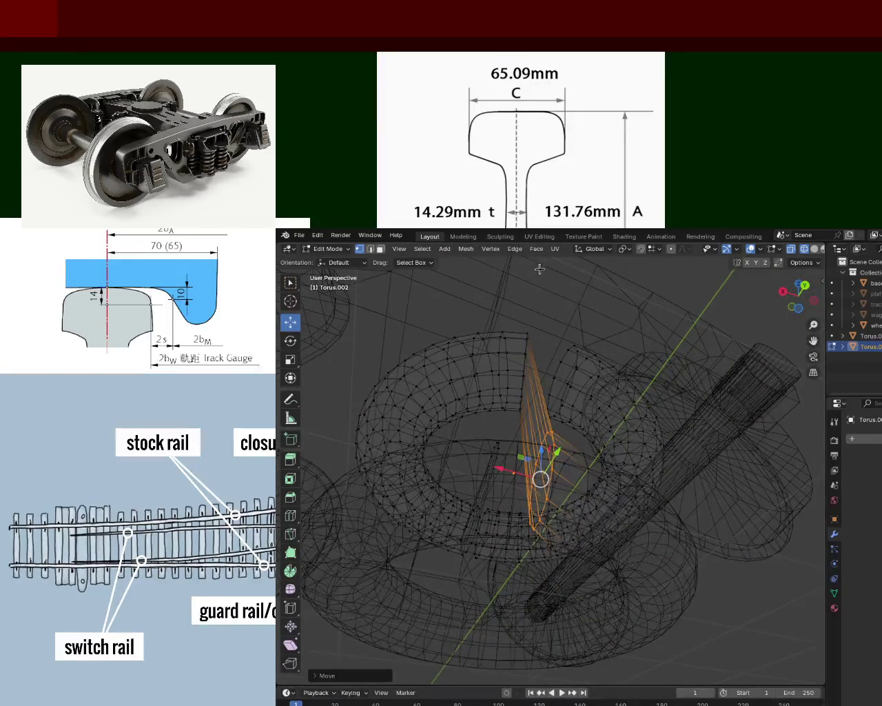
left_click_drag(543, 312, 514, 419)
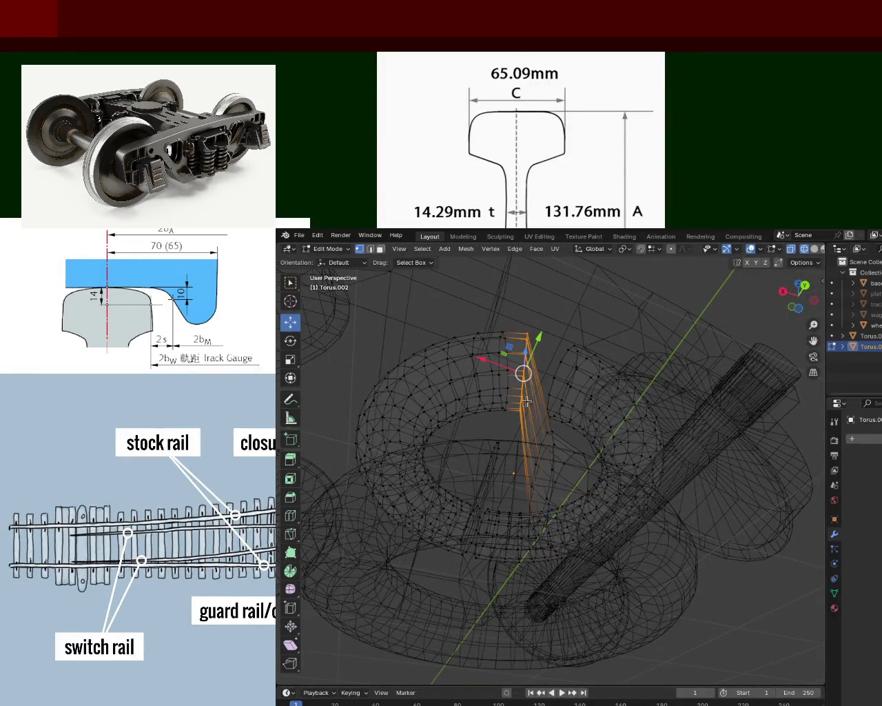
middle_click_drag(525, 407, 557, 408)
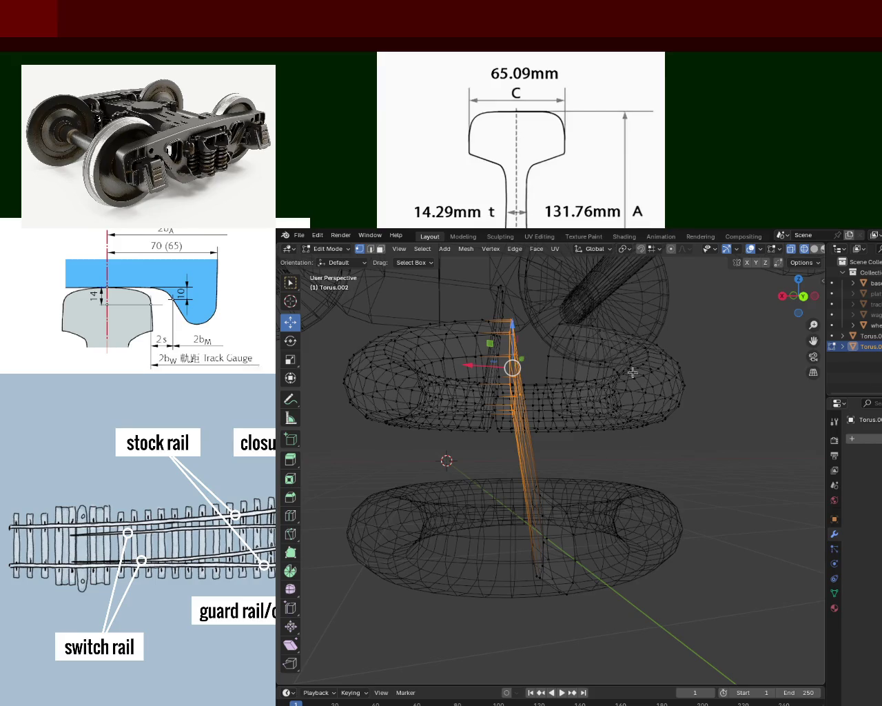
Lower the selected column about 0.9 m along Z into the lower torus
middle_click_drag(641, 373, 584, 391)
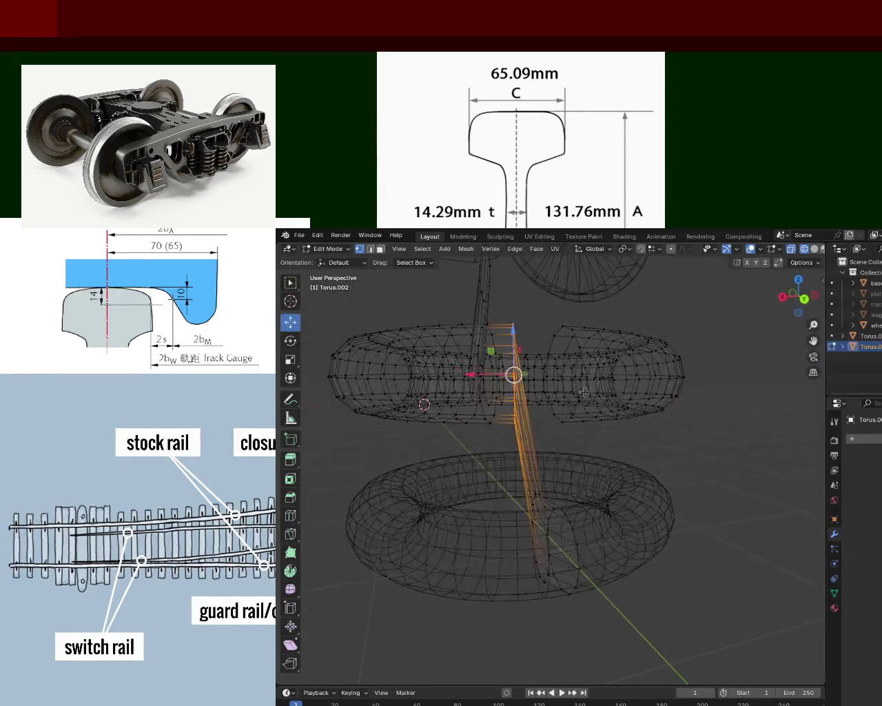
left_click_drag(514, 331, 517, 404)
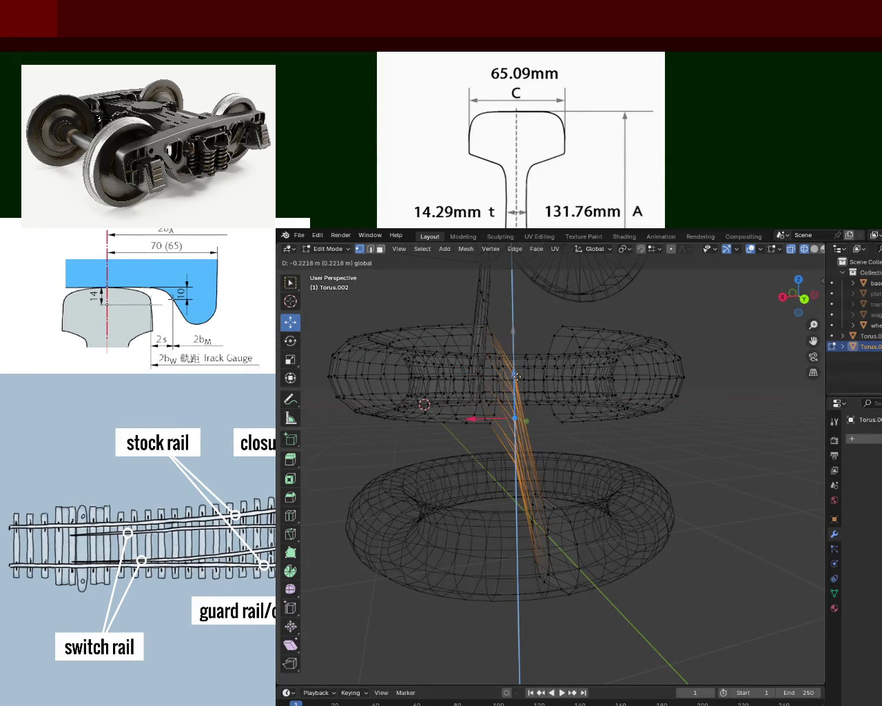
left_click_drag(515, 462, 509, 538)
mouse_move(510, 531)
middle_mouse_down()
mouse_move(415, 388)
mouse_move(464, 512)
mouse_move(541, 432)
mouse_move(466, 442)
middle_mouse_up()
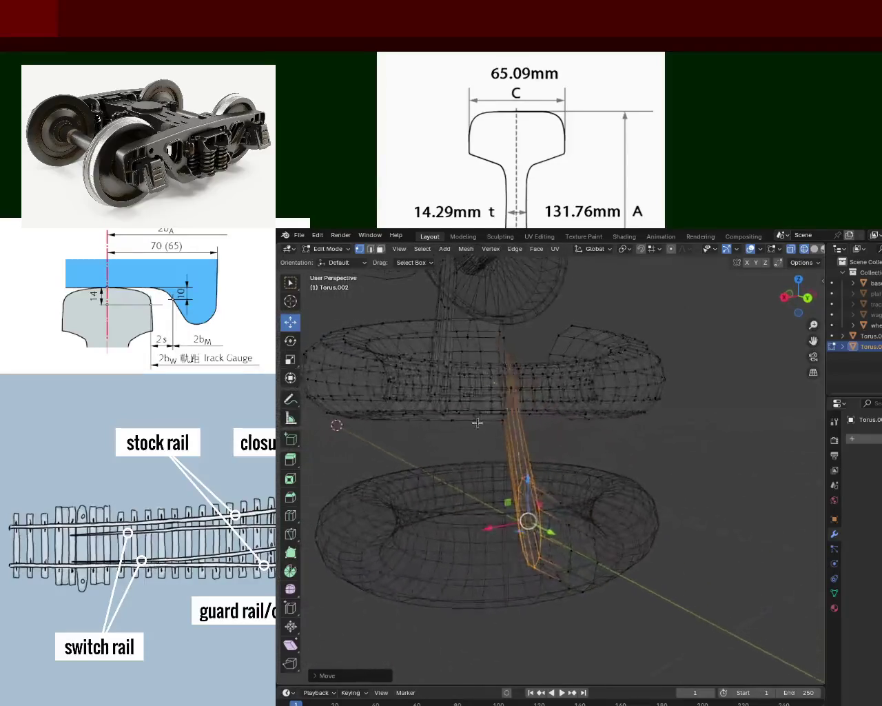
left_click(865, 336)
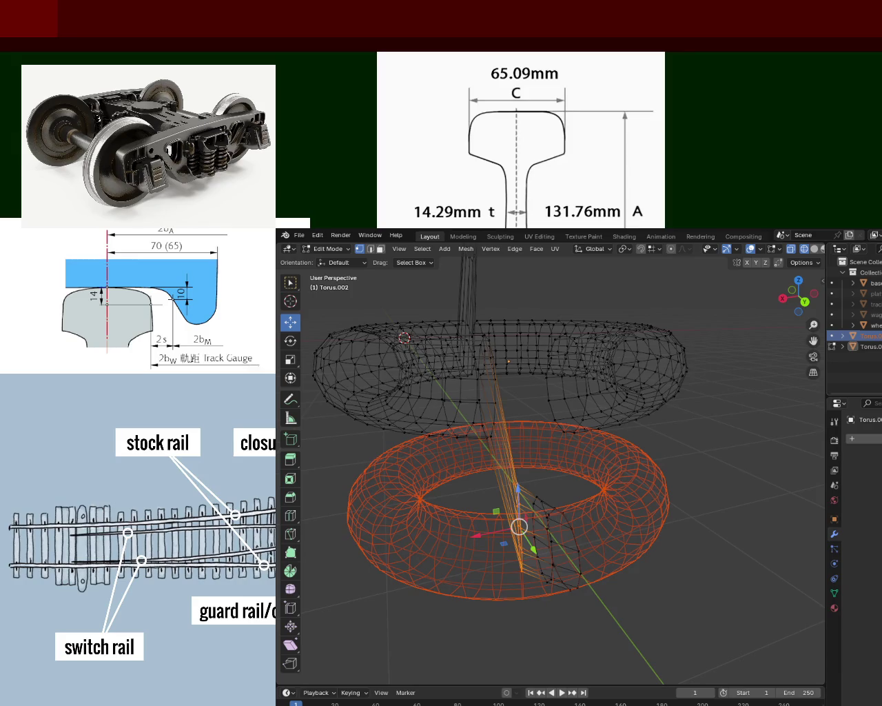
key("Delete")
mouse_move(482, 386)
middle_mouse_down()
mouse_move(520, 384)
mouse_move(556, 415)
mouse_move(526, 380)
mouse_move(514, 430)
mouse_move(496, 443)
middle_mouse_up()
mouse_move(520, 365)
left_mouse_down()
mouse_move(469, 504)
mouse_move(475, 491)
left_mouse_up()
middle_click_drag(475, 491, 501, 406)
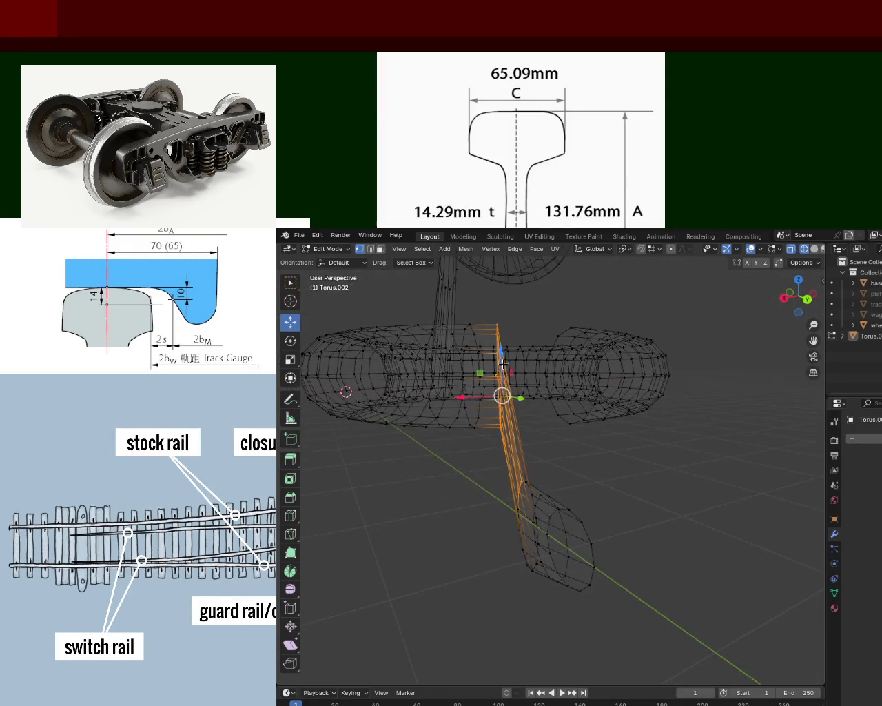
left_click_drag(499, 355, 494, 509)
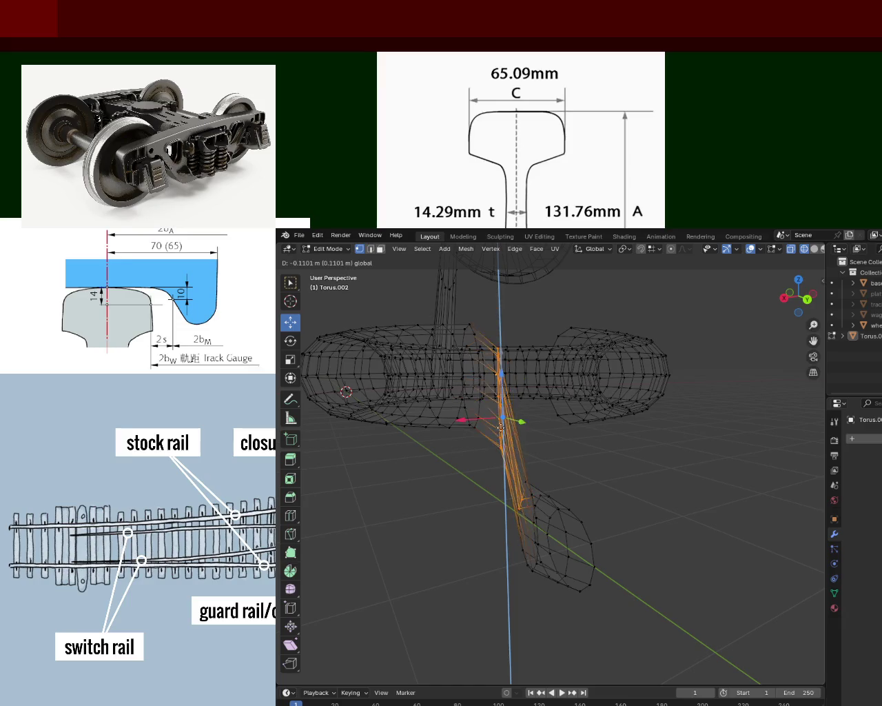
key("Escape")
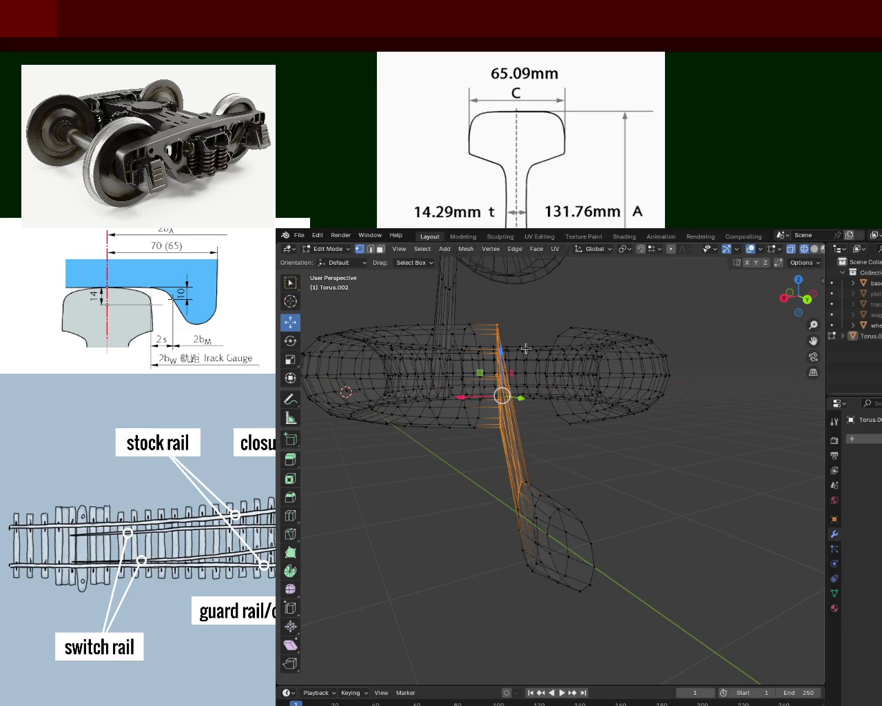
left_click(526, 349)
middle_click_drag(526, 348, 511, 386)
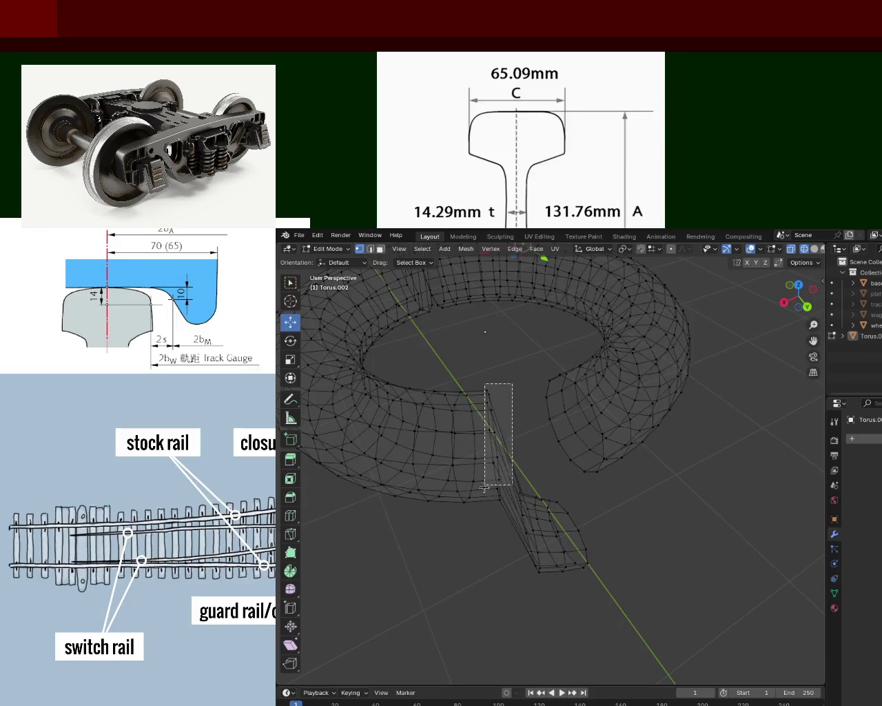
Lower the selected strip beside the gap along Z
mouse_move(499, 496)
middle_mouse_down()
mouse_move(495, 382)
mouse_move(504, 365)
middle_mouse_up()
key("g")
key("z")
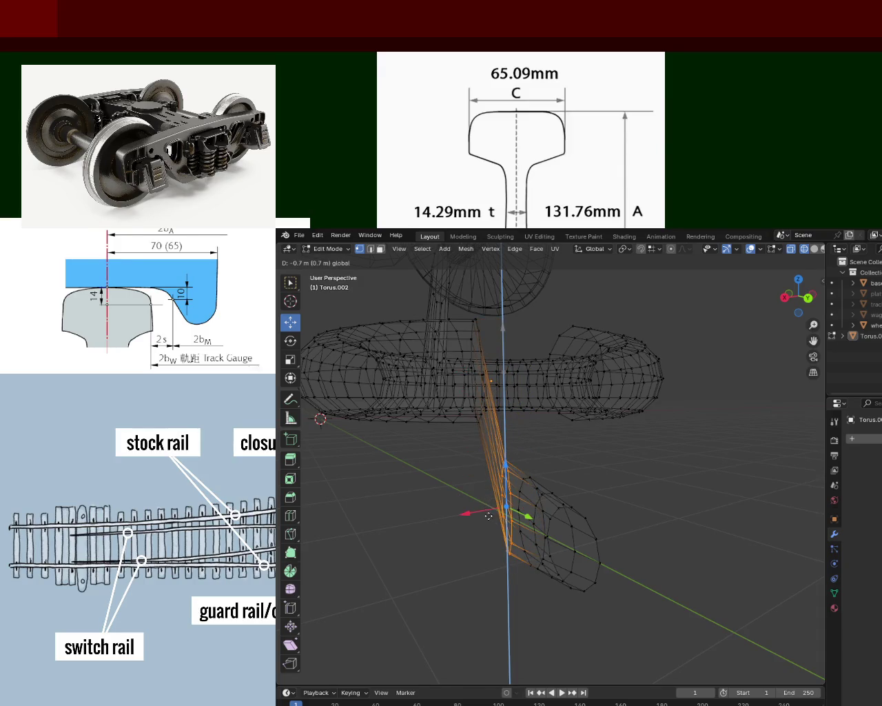
left_click(490, 517)
mouse_move(489, 517)
middle_mouse_down()
mouse_move(392, 361)
mouse_move(432, 368)
mouse_move(480, 476)
mouse_move(654, 416)
mouse_move(510, 467)
mouse_move(540, 453)
mouse_move(536, 380)
mouse_move(548, 410)
mouse_move(497, 365)
mouse_move(407, 386)
mouse_move(422, 423)
mouse_move(556, 426)
middle_mouse_up()
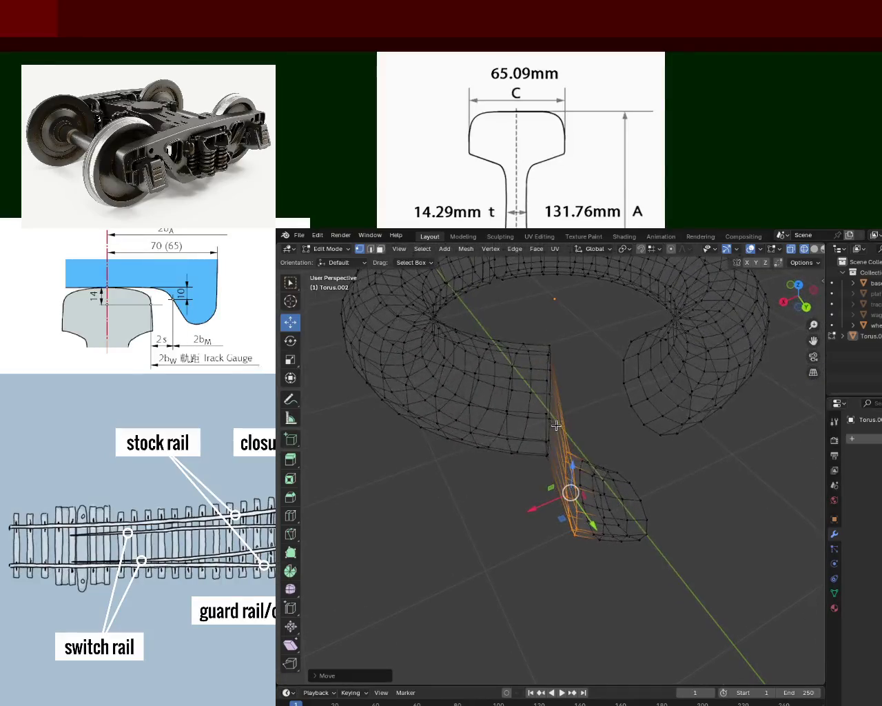
Select the next vertex strip along the tail and lower it along Z
left_click_drag(534, 461, 534, 460)
middle_click_drag(587, 392, 579, 347)
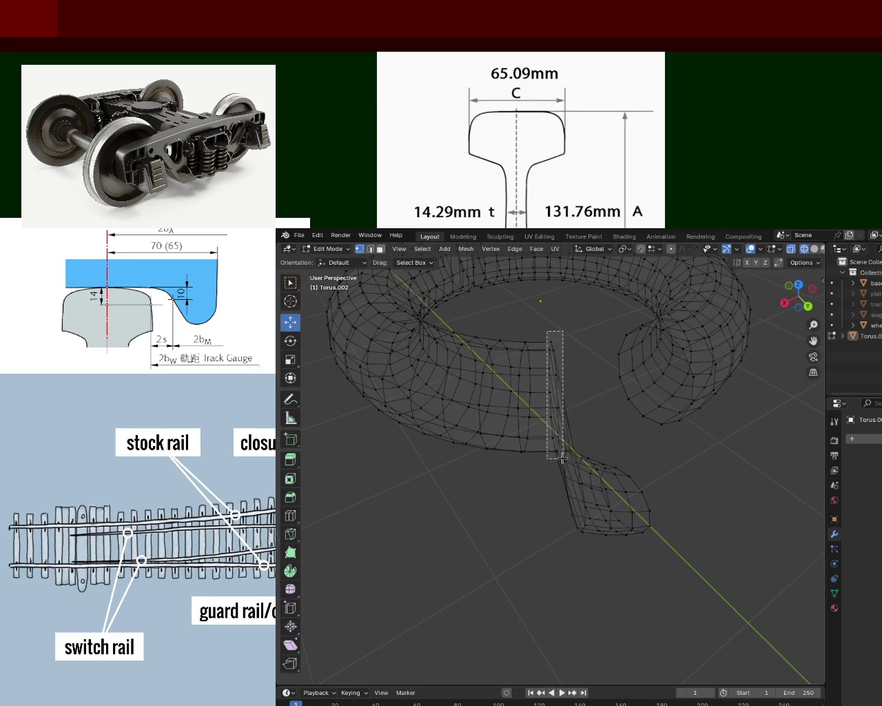
middle_click_drag(573, 419, 570, 381)
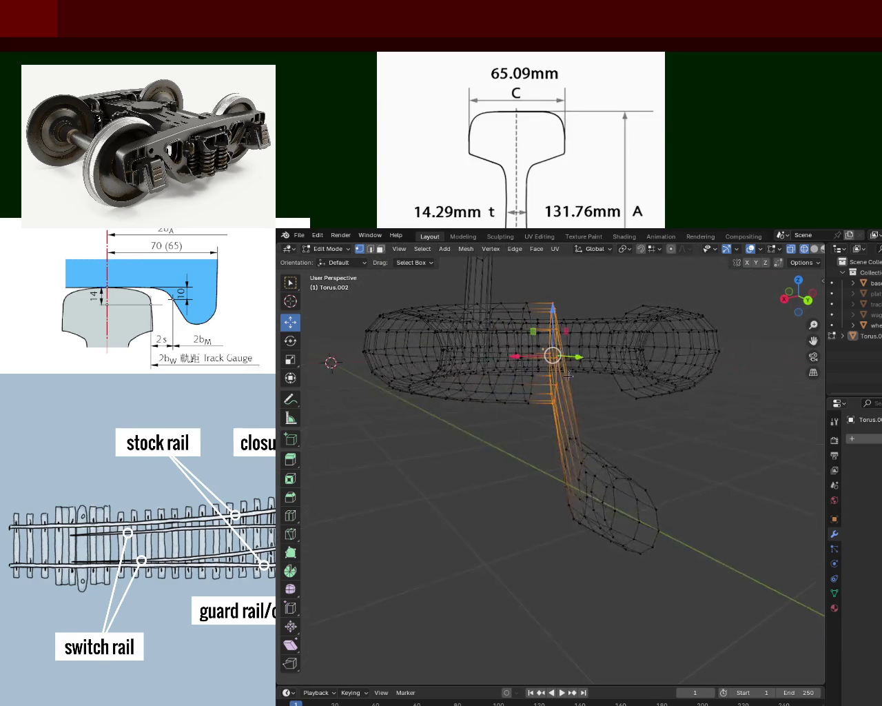
left_click_drag(556, 311, 555, 363)
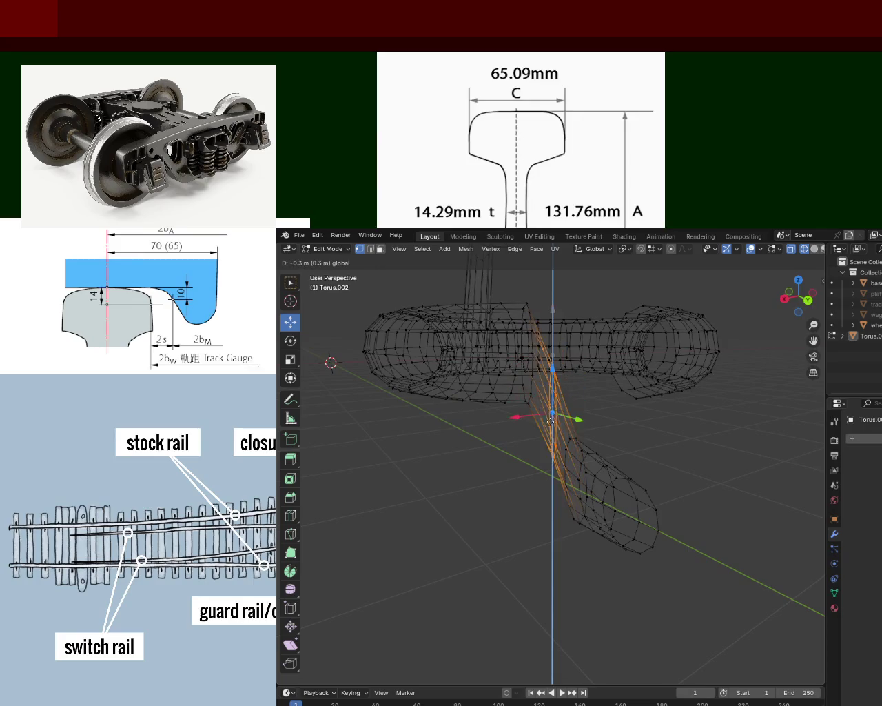
left_click_drag(539, 488, 539, 489)
mouse_move(539, 489)
middle_mouse_down()
mouse_move(444, 402)
mouse_move(416, 399)
mouse_move(344, 423)
mouse_move(402, 374)
mouse_move(494, 449)
mouse_move(437, 351)
mouse_move(412, 407)
mouse_move(503, 418)
mouse_move(565, 444)
mouse_move(566, 398)
middle_mouse_up()
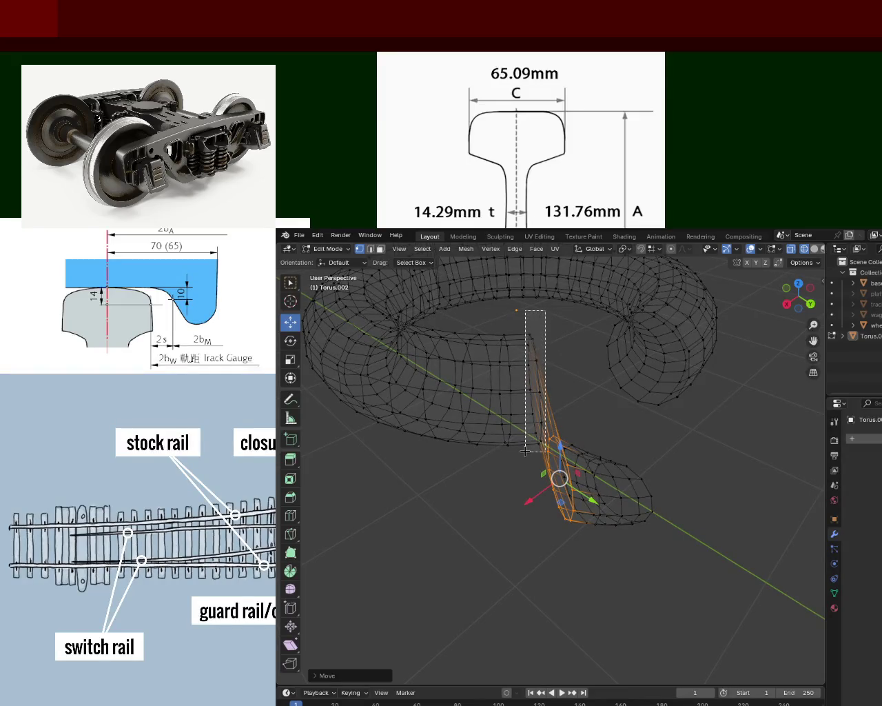
Select the following vertex strip near the gap
mouse_move(531, 430)
left_mouse_down()
mouse_move(575, 390)
mouse_move(521, 435)
left_mouse_up()
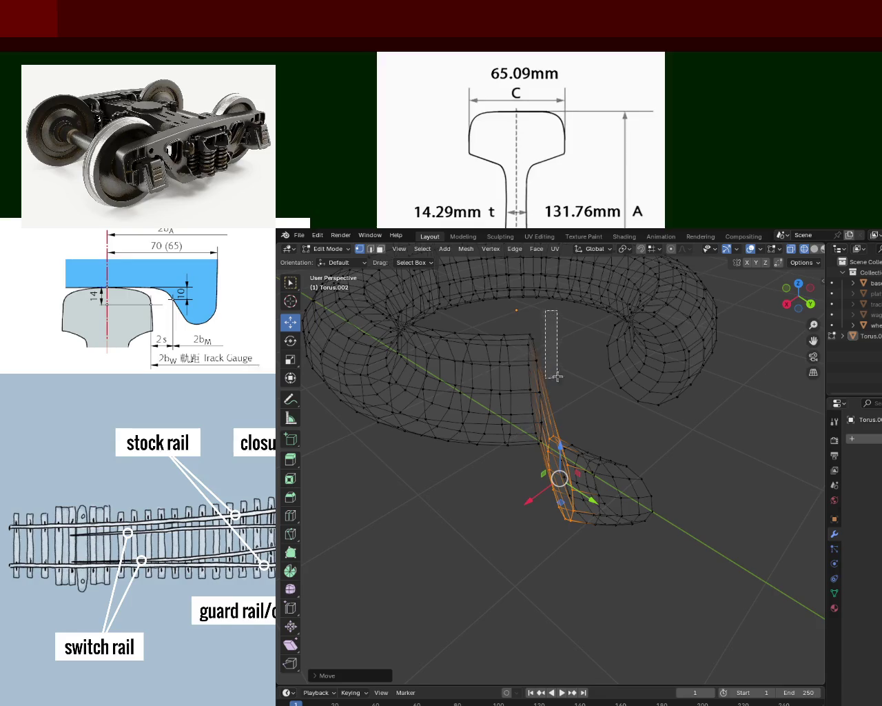
left_click_drag(557, 375, 557, 375)
mouse_move(557, 375)
middle_mouse_down()
mouse_move(559, 391)
mouse_move(556, 376)
middle_mouse_up()
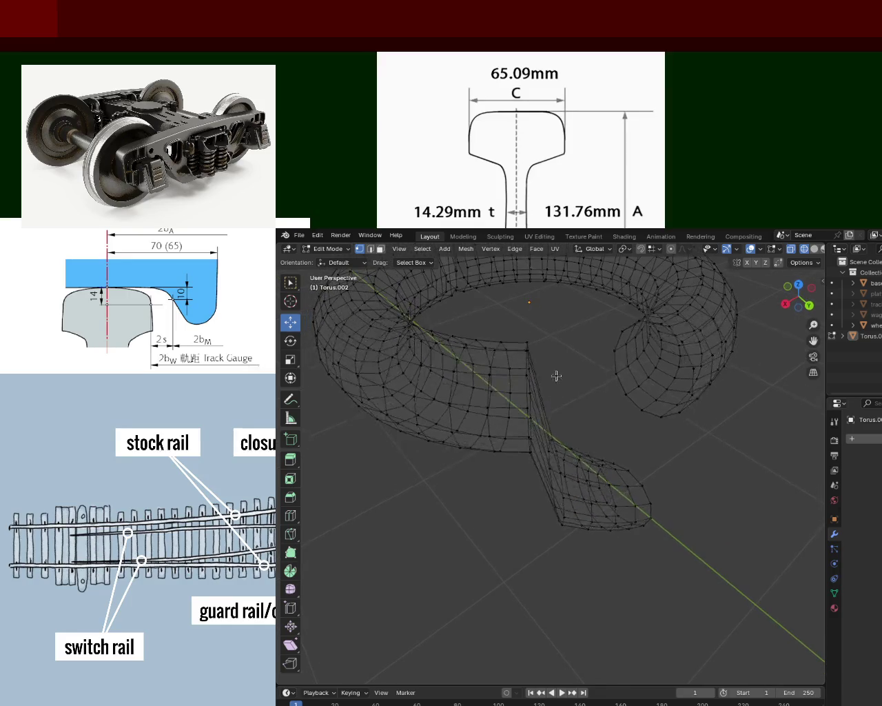
Lower the selected strip 0.6 m along Z
middle_click_drag(539, 467, 535, 367)
key("g")
key("z")
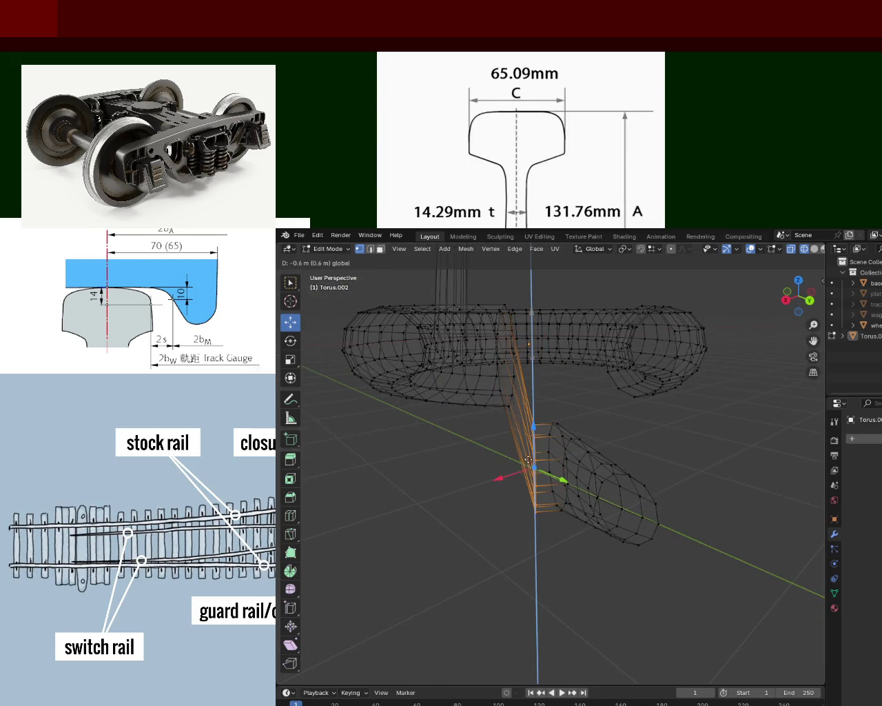
left_click(529, 457)
mouse_move(529, 457)
middle_mouse_down()
mouse_move(519, 419)
mouse_move(553, 451)
middle_mouse_up()
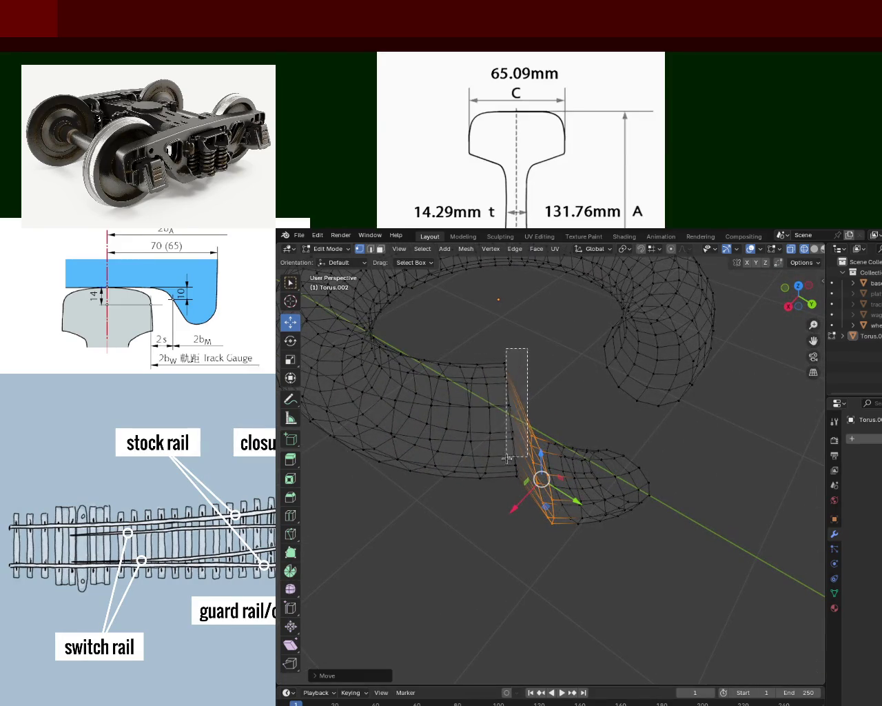
Lower the next two strips along the tail by 0.5 m and 0.4 m
left_click_drag(507, 487, 507, 487)
middle_click_drag(496, 395, 513, 331)
left_click_drag(517, 311, 512, 442)
mouse_move(511, 442)
middle_mouse_down()
mouse_move(491, 416)
mouse_move(526, 415)
middle_mouse_up()
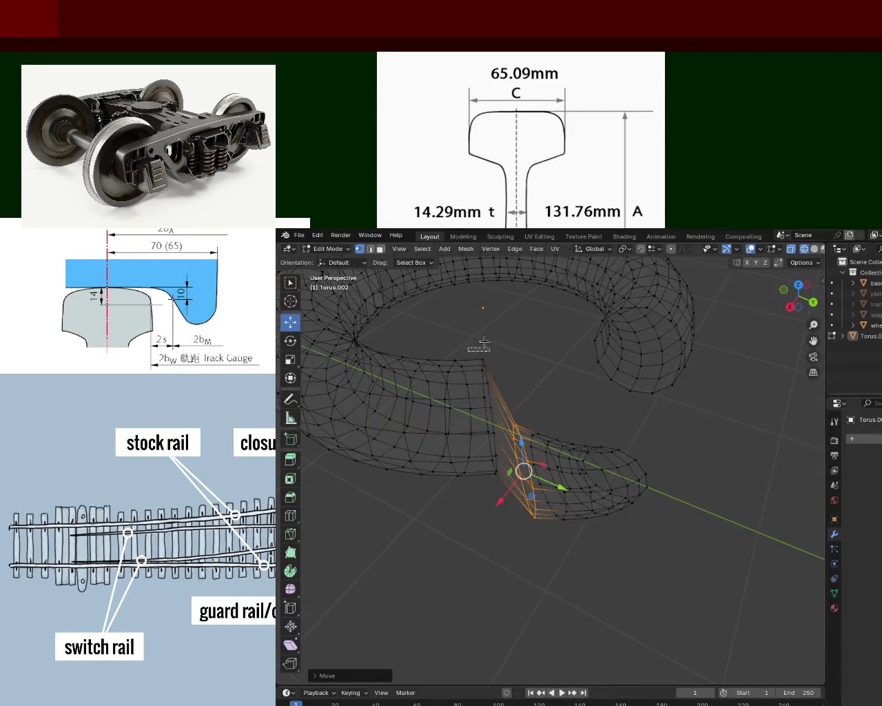
left_click_drag(503, 490, 494, 342)
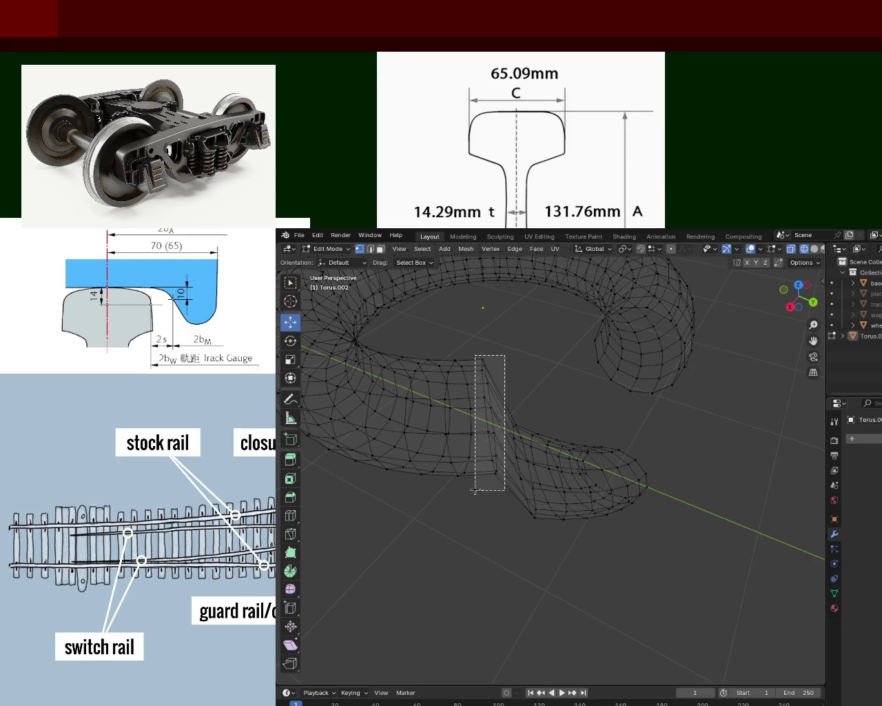
middle_click_drag(507, 424, 503, 362)
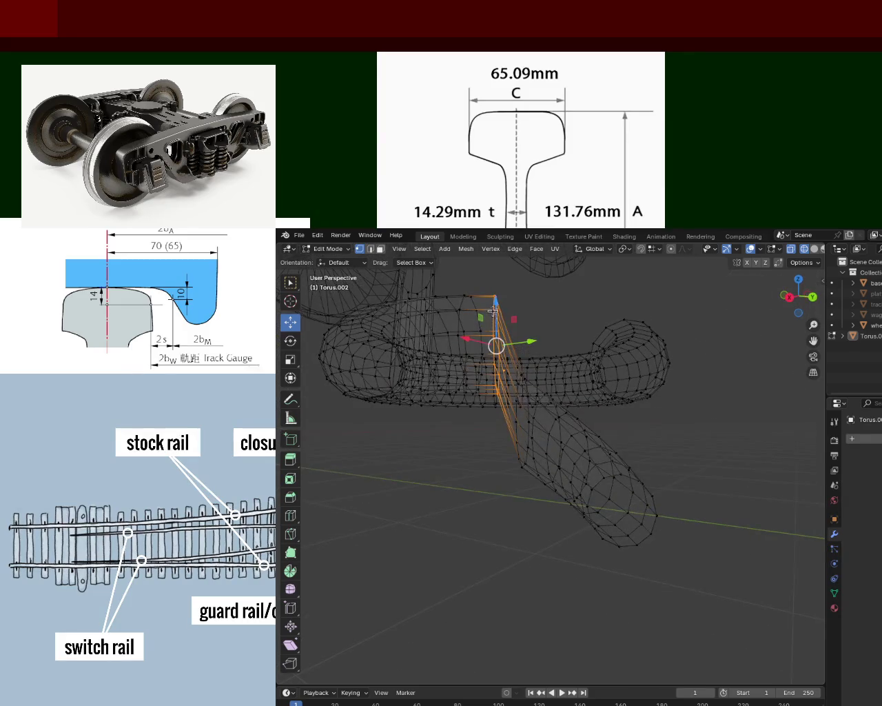
left_click_drag(493, 313, 496, 332)
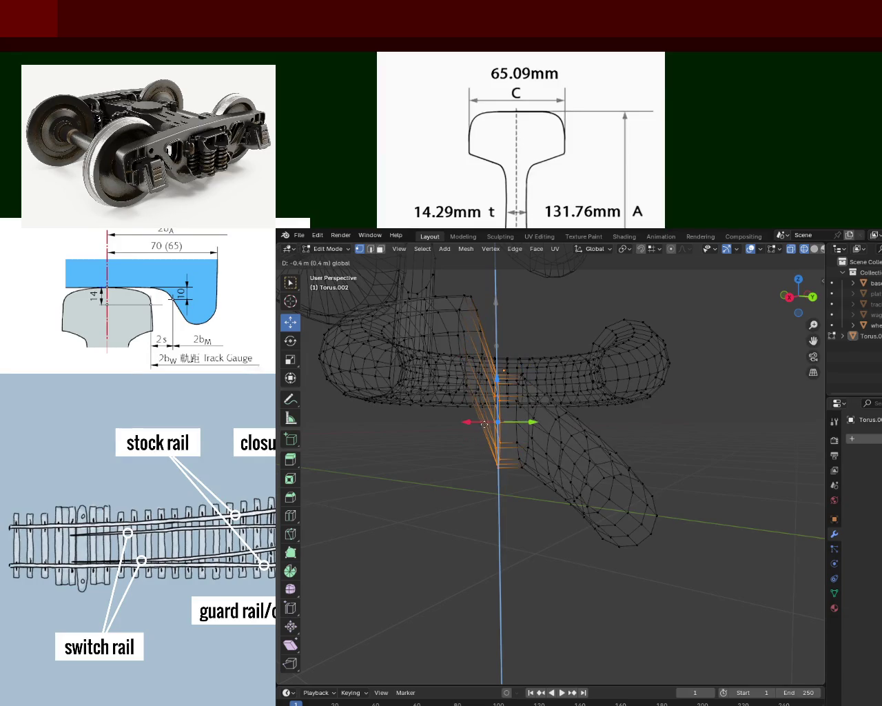
left_click_drag(486, 409, 486, 409)
mouse_move(486, 409)
middle_mouse_down()
mouse_move(344, 365)
mouse_move(468, 427)
mouse_move(526, 386)
middle_mouse_up()
scroll(579, 416, "up", 3)
mouse_move(579, 416)
middle_mouse_down()
mouse_move(547, 467)
mouse_move(561, 460)
mouse_move(567, 420)
mouse_move(558, 381)
mouse_move(338, 365)
mouse_move(414, 447)
mouse_move(371, 354)
mouse_move(772, 326)
mouse_move(419, 400)
mouse_move(510, 373)
mouse_move(543, 417)
mouse_move(490, 421)
mouse_move(525, 441)
mouse_move(537, 435)
middle_mouse_up()
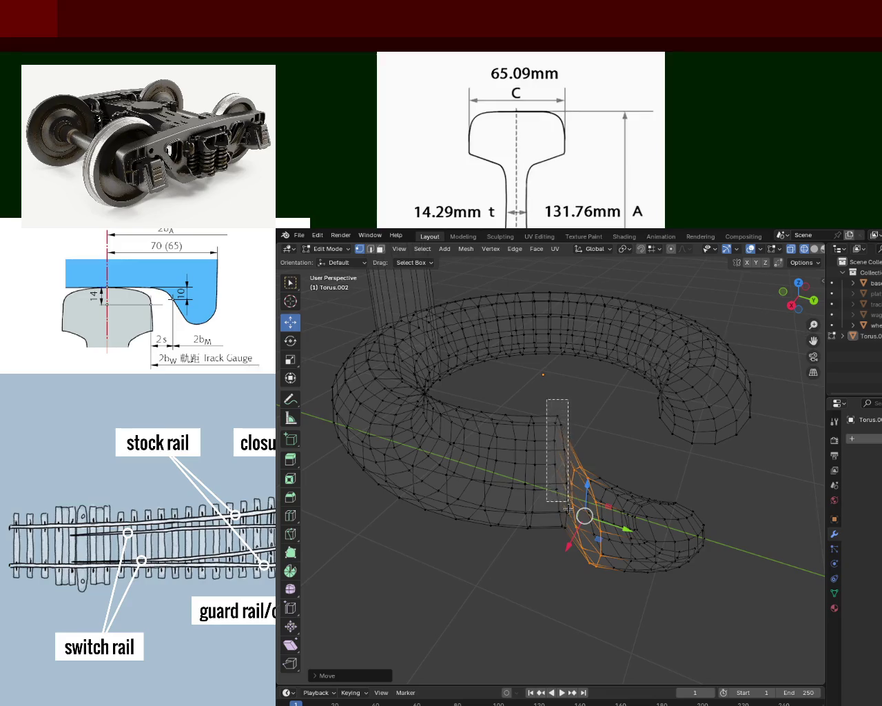
Select the next edge ring along the tail and lower it 0.2 m
left_click_drag(570, 541, 570, 541)
middle_click_drag(571, 541, 542, 369)
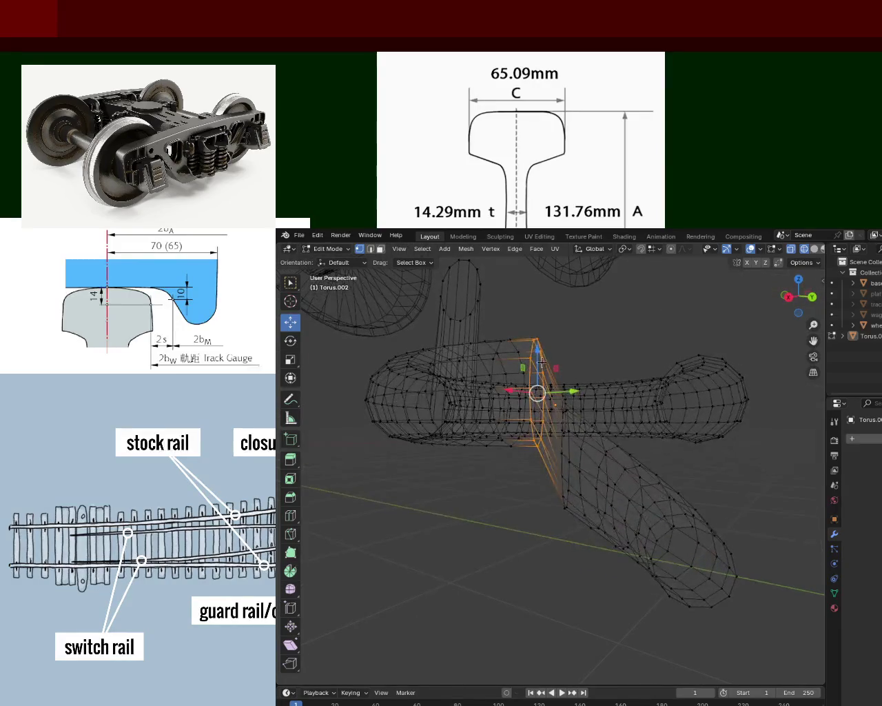
mouse_move(538, 351)
left_mouse_down()
mouse_move(536, 442)
mouse_move(535, 434)
left_mouse_up()
middle_click_drag(535, 431, 537, 399)
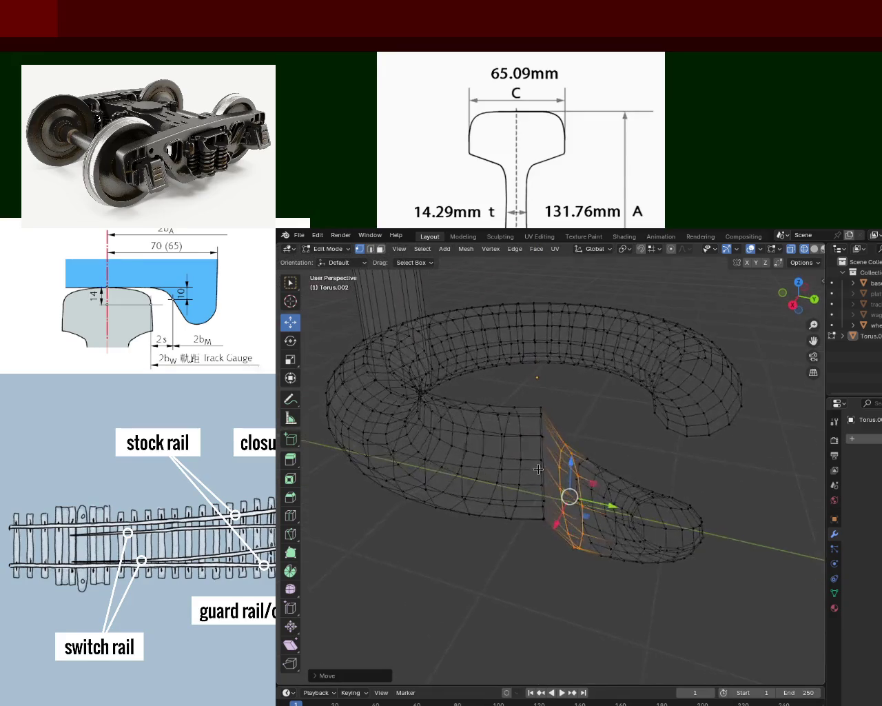
Select the vertical edge ring on the tail and orbit until the upright spike is visible
left_click_drag(549, 516, 551, 523)
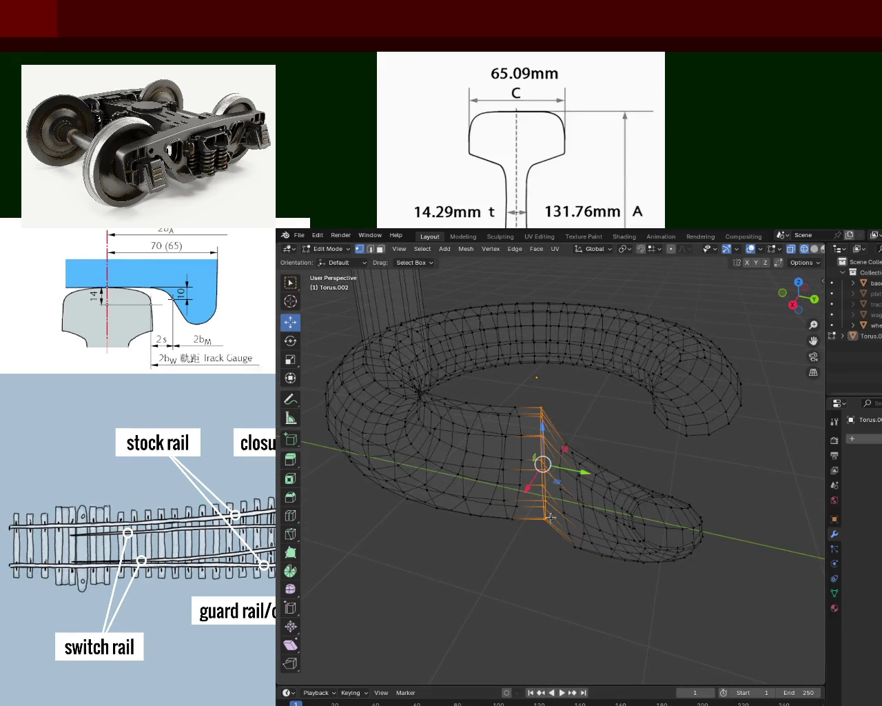
mouse_move(544, 430)
left_mouse_down()
mouse_move(544, 490)
mouse_move(545, 456)
mouse_move(544, 475)
left_mouse_up()
mouse_move(544, 474)
middle_mouse_down()
mouse_move(357, 422)
mouse_move(531, 466)
mouse_move(486, 472)
mouse_move(469, 442)
mouse_move(471, 460)
middle_mouse_up()
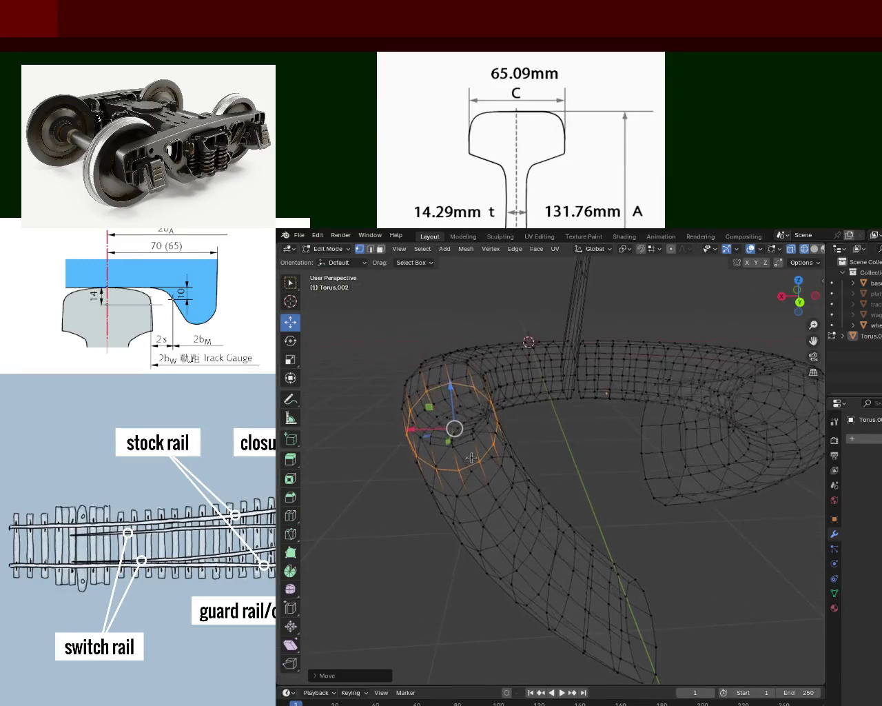
middle_click_drag(580, 399, 578, 442)
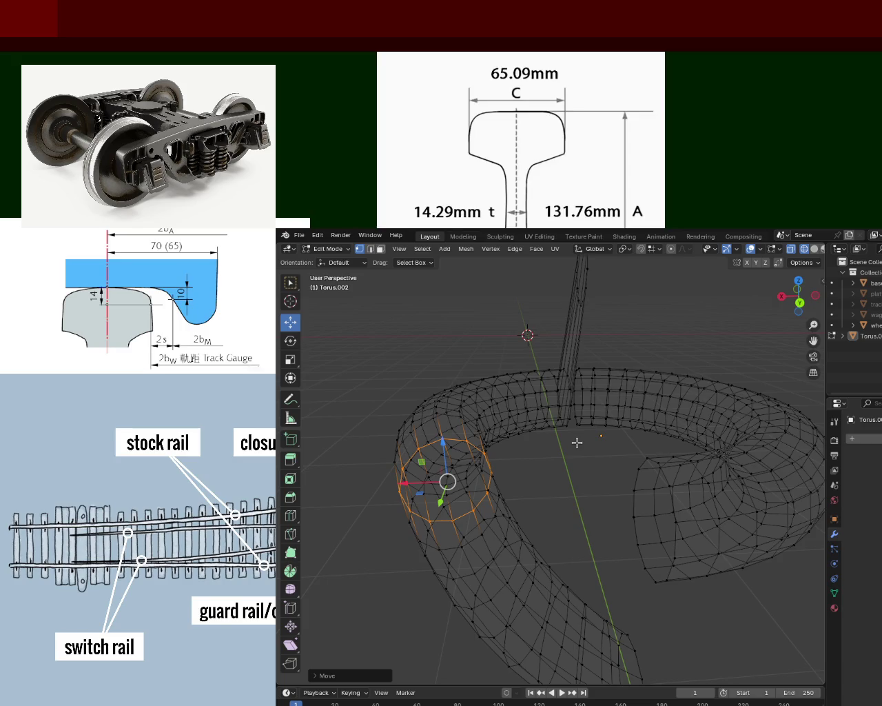
middle_click_drag(577, 442, 530, 385)
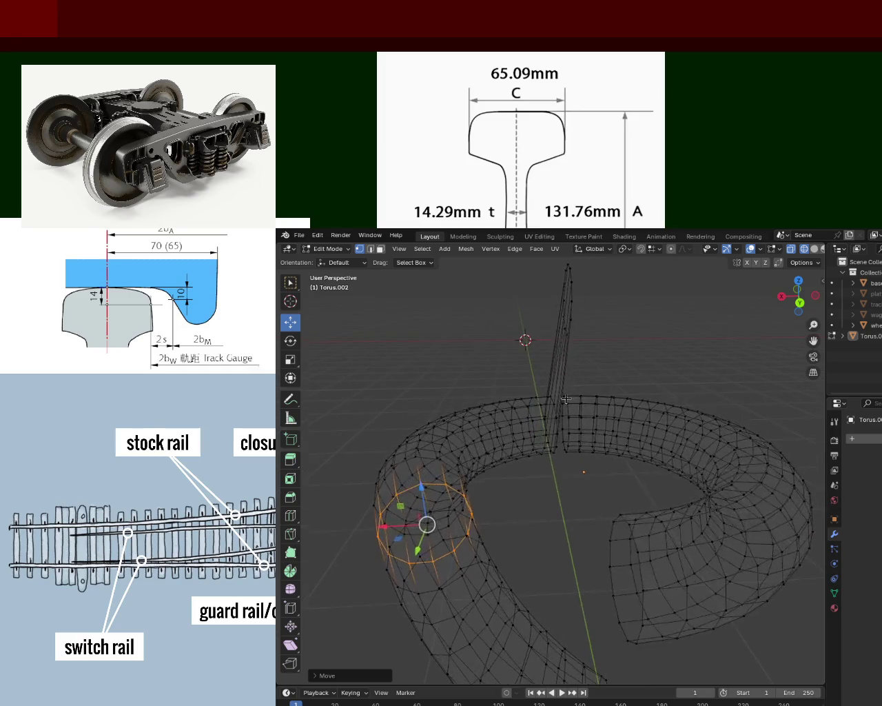
Select the upright spike and pull it down 1.1 m along Z
left_click_drag(518, 267, 568, 372)
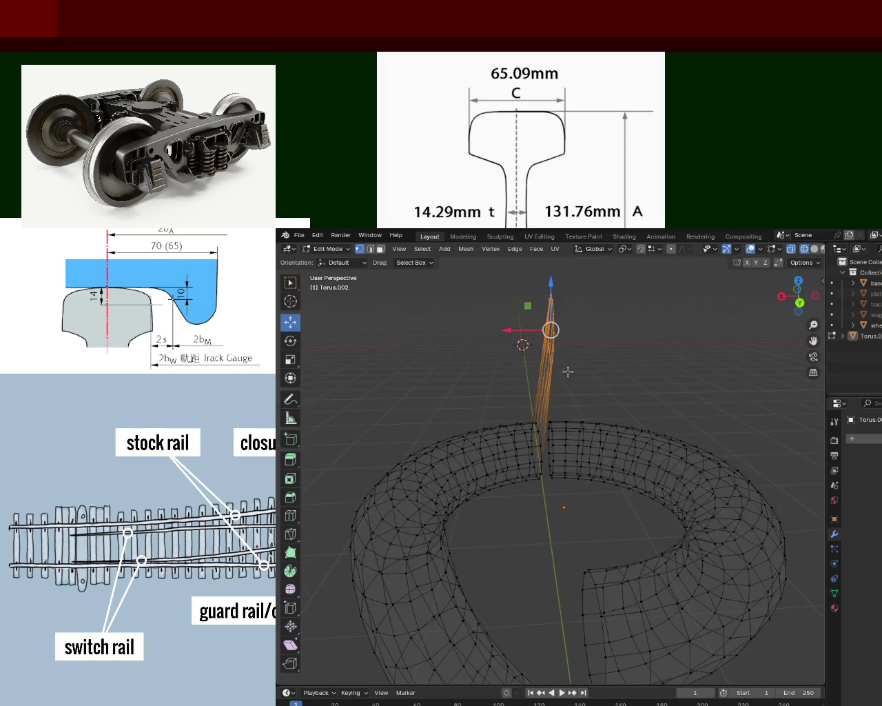
left_click_drag(550, 322, 545, 459)
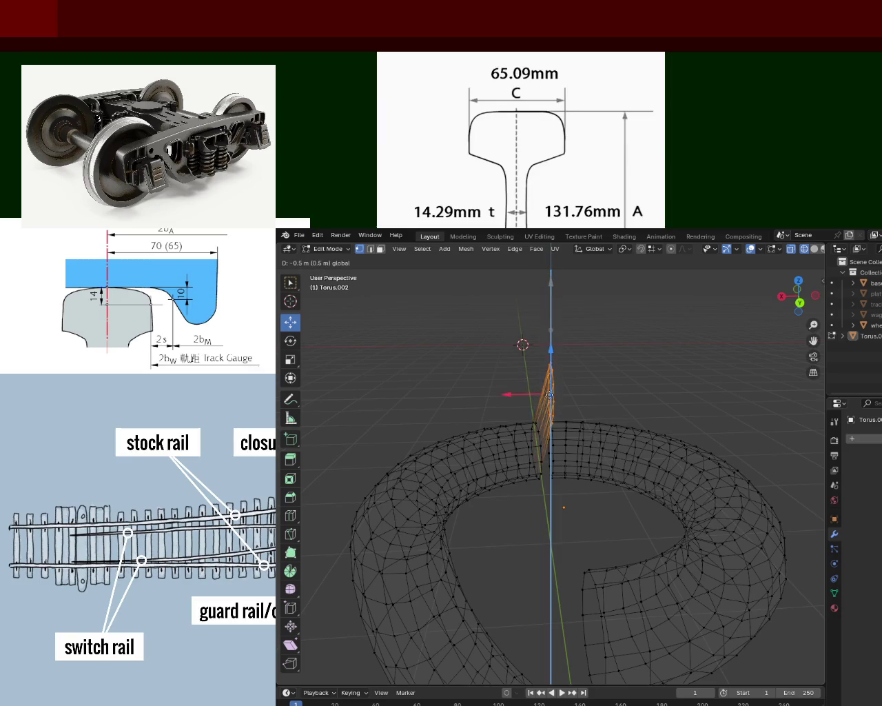
middle_click_drag(545, 459, 592, 385)
Merge the vertical vertex column at the seam into one vertex with M > Collapse
left_click(592, 384)
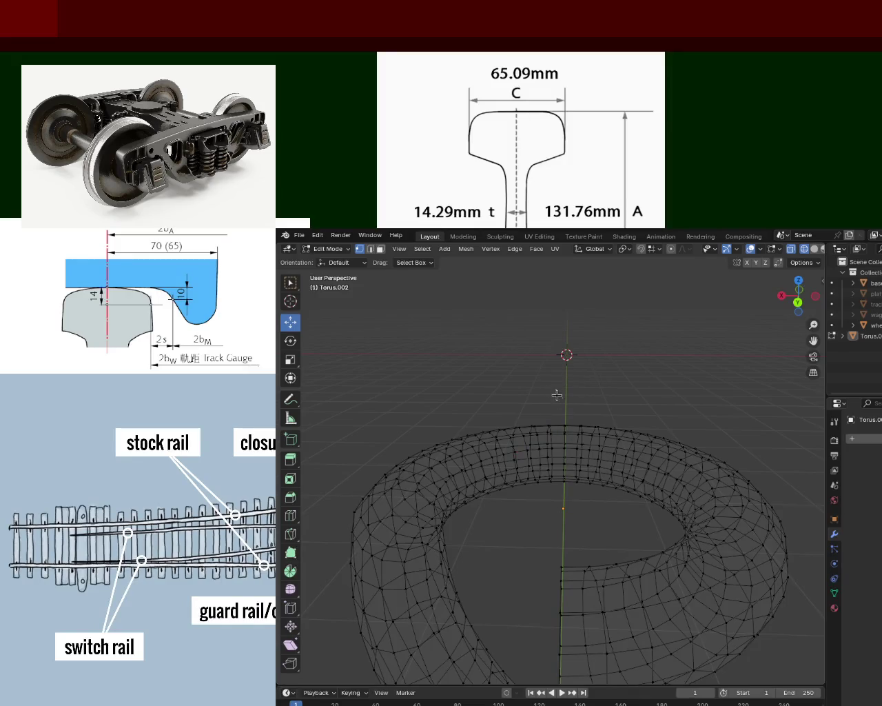
left_click_drag(570, 508, 573, 533)
key("m")
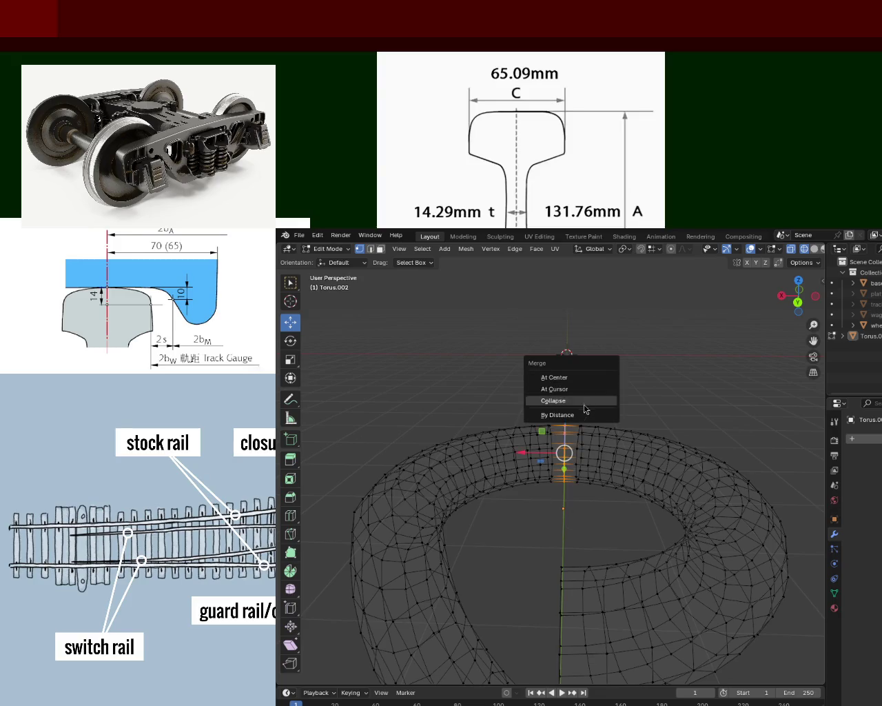
left_click(587, 402)
mouse_move(611, 412)
middle_mouse_down()
mouse_move(652, 408)
mouse_move(607, 333)
mouse_move(520, 380)
mouse_move(454, 278)
mouse_move(511, 339)
mouse_move(592, 310)
mouse_move(636, 335)
mouse_move(669, 379)
mouse_move(669, 366)
middle_mouse_up()
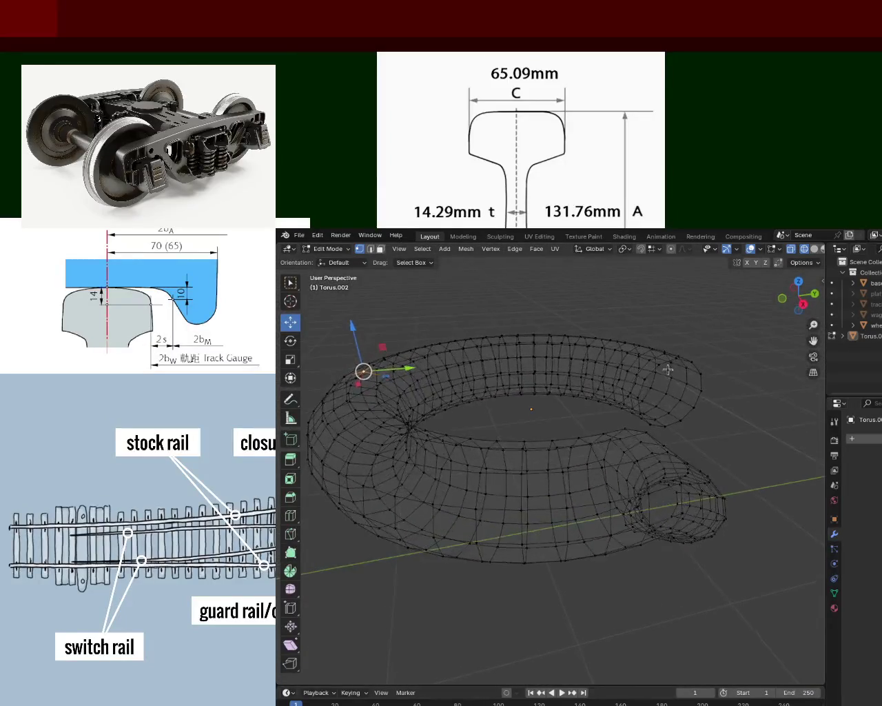
scroll(723, 496, "up", 4)
Undo the recent torus edits with Ctrl+Z and open the Add mesh menu
mouse_move(723, 485)
middle_mouse_down()
mouse_move(591, 528)
mouse_move(612, 518)
mouse_move(394, 448)
mouse_move(392, 410)
mouse_move(400, 441)
mouse_move(516, 450)
mouse_move(552, 471)
mouse_move(558, 498)
mouse_move(451, 488)
mouse_move(418, 435)
mouse_move(402, 433)
mouse_move(483, 487)
mouse_move(565, 508)
mouse_move(634, 485)
mouse_move(572, 476)
mouse_move(556, 462)
mouse_move(520, 507)
mouse_move(479, 524)
mouse_move(578, 526)
mouse_move(565, 512)
mouse_move(574, 537)
mouse_move(514, 510)
mouse_move(455, 507)
mouse_move(572, 508)
mouse_move(565, 559)
middle_mouse_up()
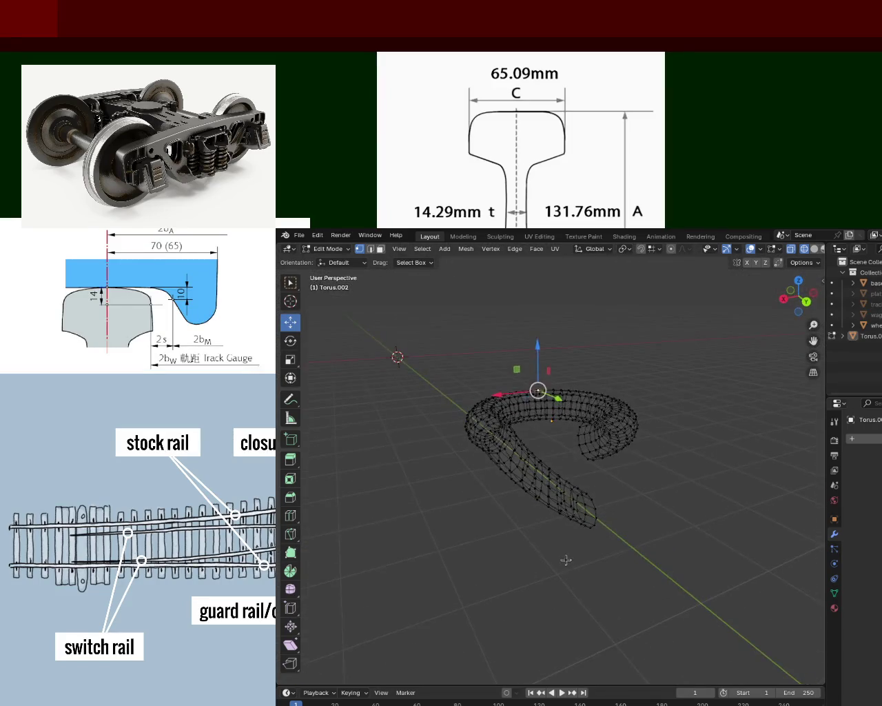
key("ctrl+z")
key("ctrl+z")
key("ctrl+z")
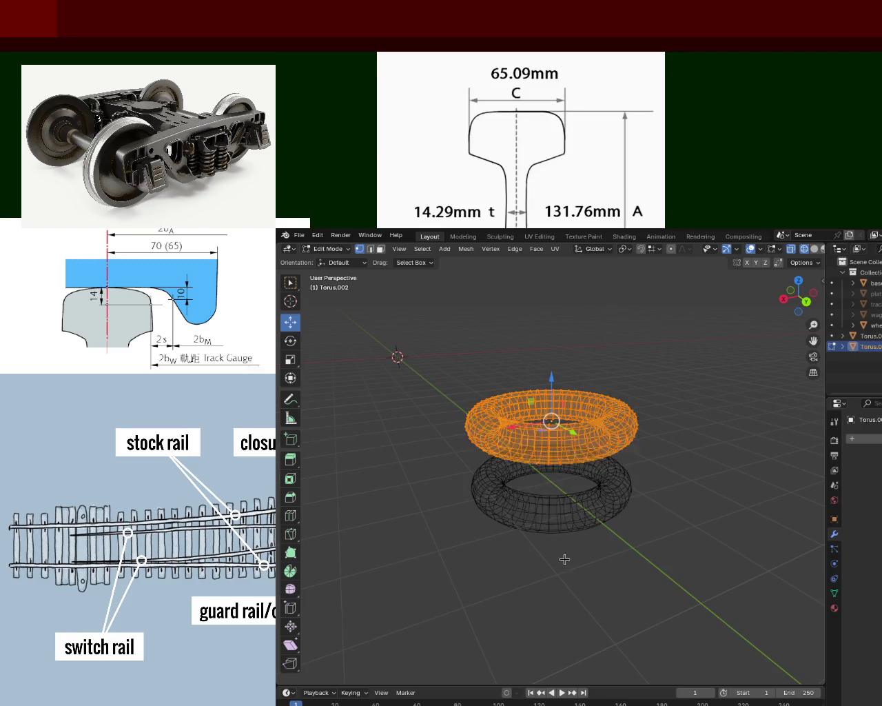
middle_click_drag(568, 544, 572, 482)
key("ctrl+z")
key("ctrl+z")
key("ctrl+z")
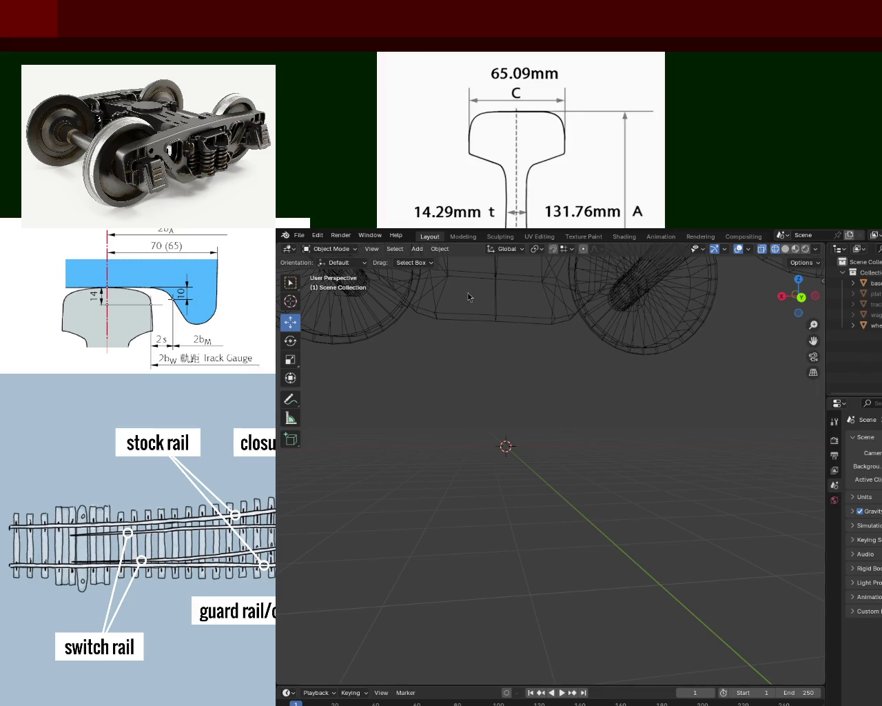
left_click(417, 249)
mouse_move(452, 260)
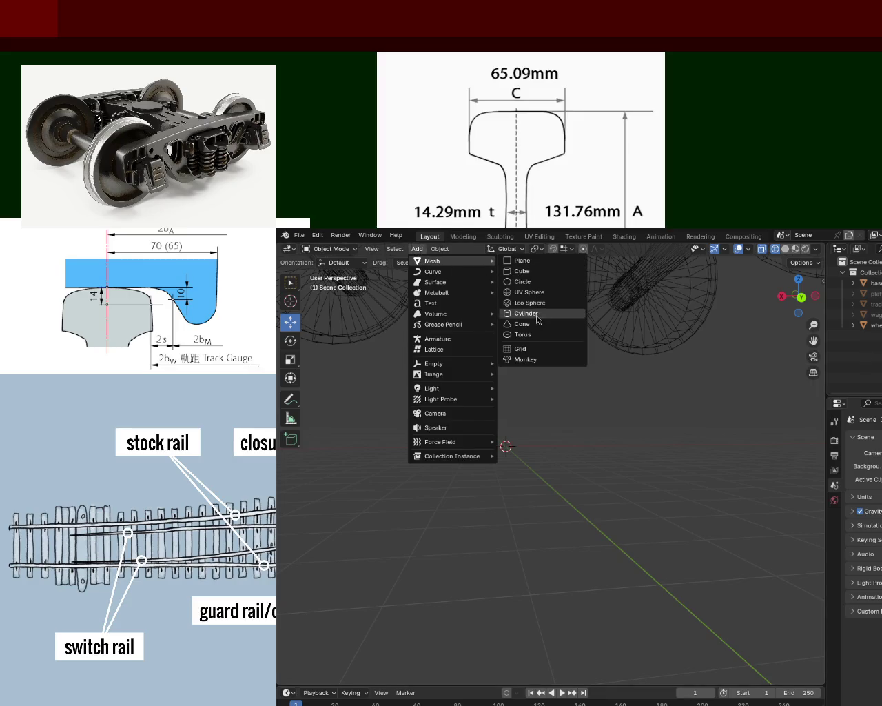
Add a mesh torus to the scene and slide it along the Y axis
left_click(538, 336)
mouse_move(541, 384)
middle_mouse_down()
mouse_move(596, 493)
mouse_move(694, 535)
middle_mouse_up()
scroll(600, 480, "down", 4)
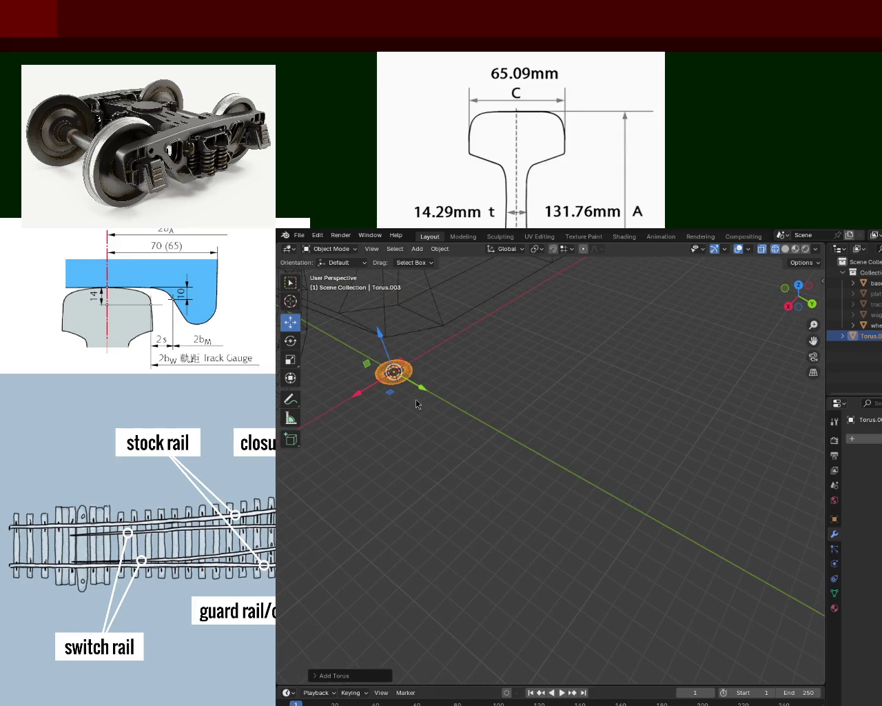
middle_click_drag(417, 389, 527, 461)
left_click_drag(527, 461, 661, 544)
middle_click_drag(661, 544, 650, 474)
scroll(597, 406, "up", 5)
scroll(603, 450, "down", 5)
middle_click_drag(603, 450, 582, 451)
scroll(579, 442, "up", 3)
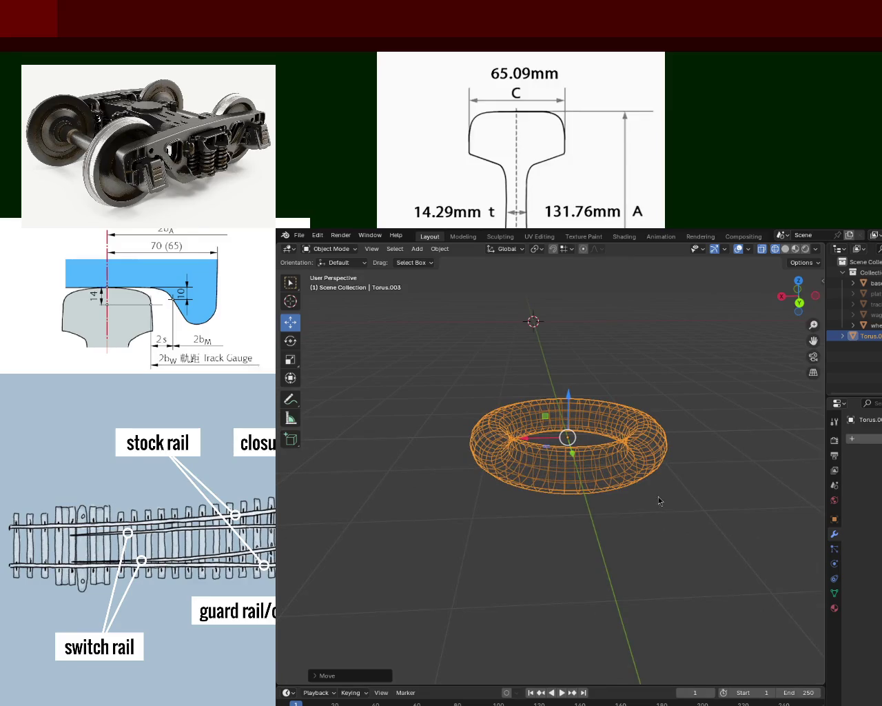
Enter Edit Mode on the torus, deselect all its vertices, and return to Object Mode
key("Tab")
key("alt+a")
key("Tab")
middle_click_drag(599, 492, 588, 486)
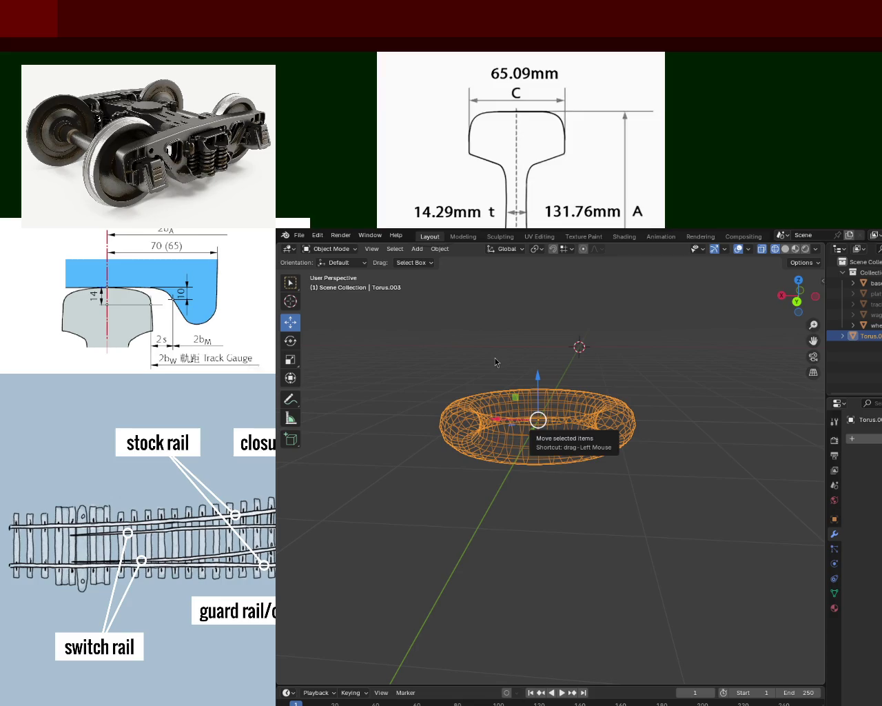
Frame the torus in front orthographic view and enter Edit Mode on it
scroll(549, 475, "up", 1)
scroll(552, 459, "up", 5)
key("KP_1")
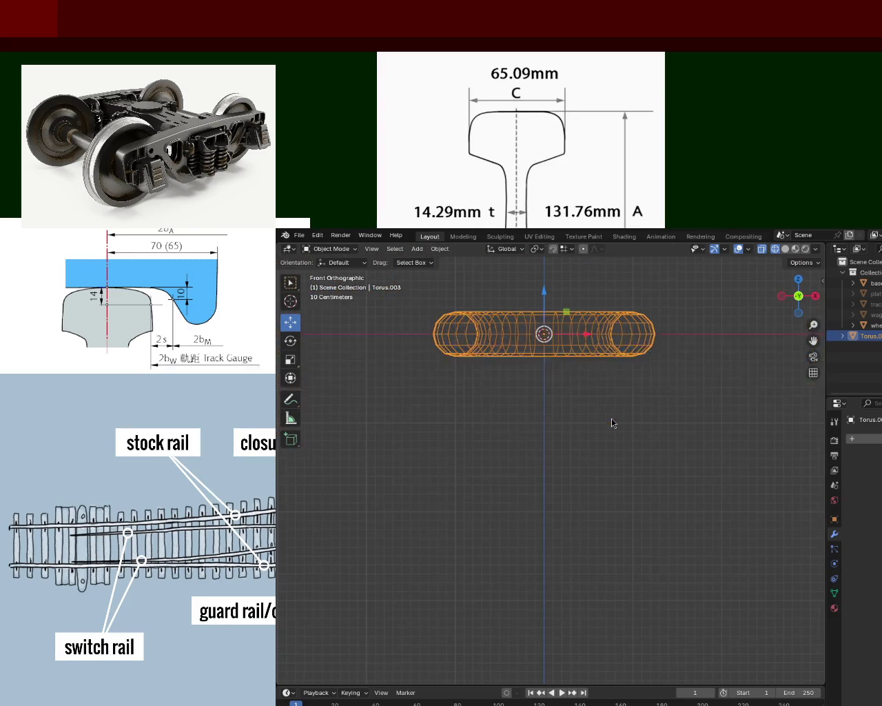
middle_click_drag(645, 426, 652, 467, "shift")
scroll(641, 427, "up", 3)
middle_click_drag(637, 386, 595, 351, "shift")
left_click(598, 345)
key("Tab")
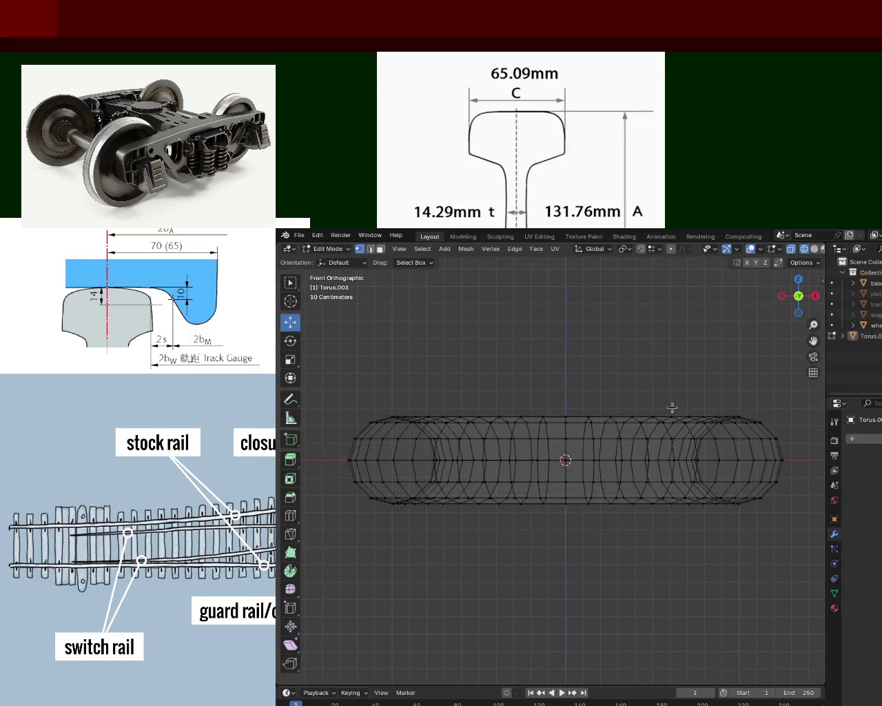
Box-select a vertical column of vertices so only the front ring is selected
mouse_move(549, 372)
left_mouse_down()
mouse_move(585, 502)
mouse_move(575, 534)
left_mouse_up()
mouse_move(575, 534)
middle_mouse_down()
mouse_move(541, 333)
mouse_move(545, 442)
middle_mouse_up()
left_click_drag(541, 337, 580, 440, "shift")
left_click_drag(533, 341, 587, 419, "shift")
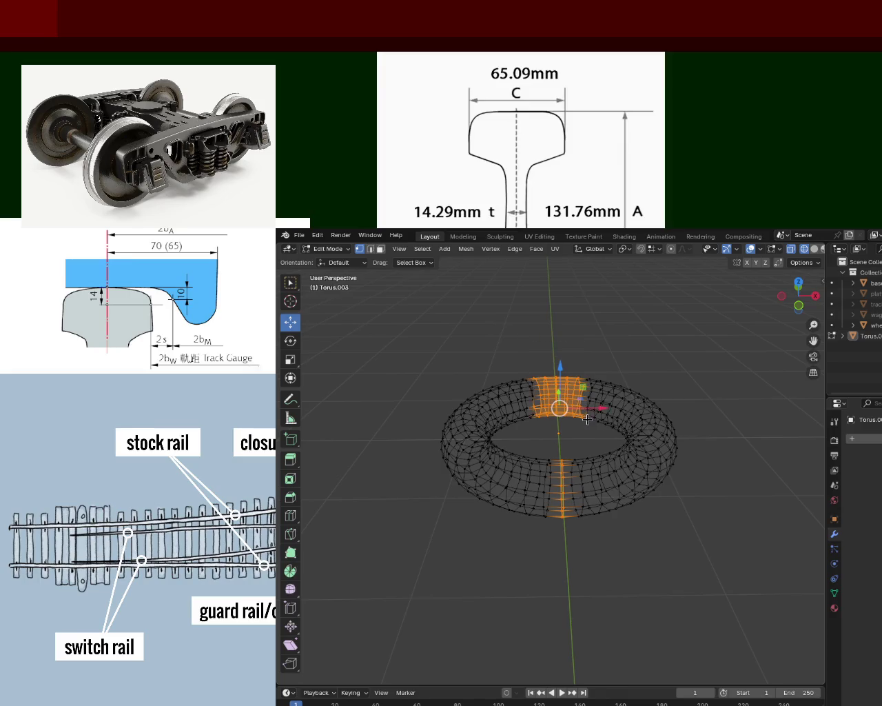
key("ctrl+z")
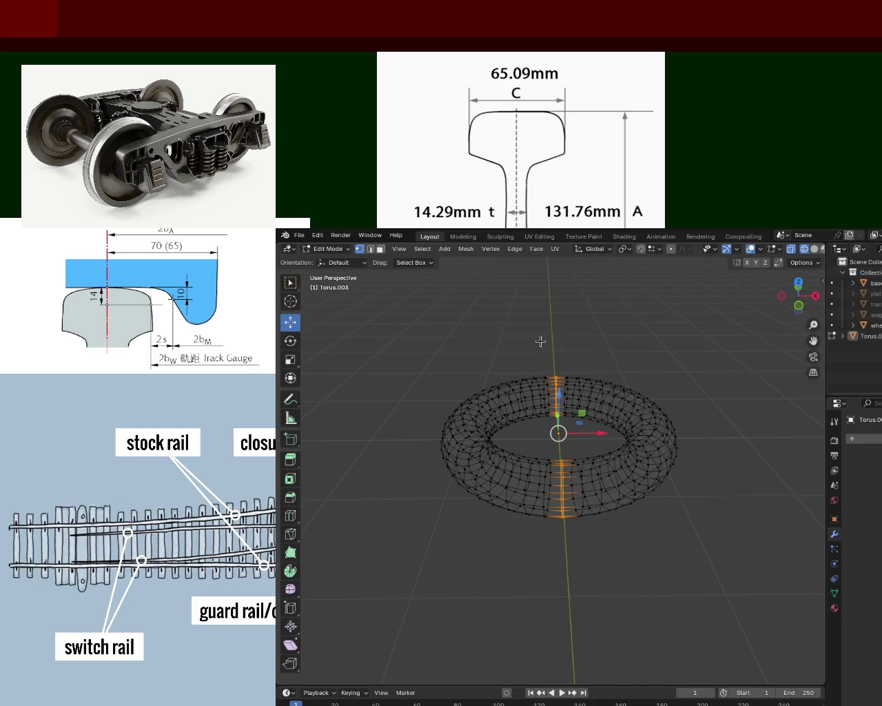
left_click_drag(538, 336, 581, 426, "ctrl")
scroll(580, 488, "up", 2)
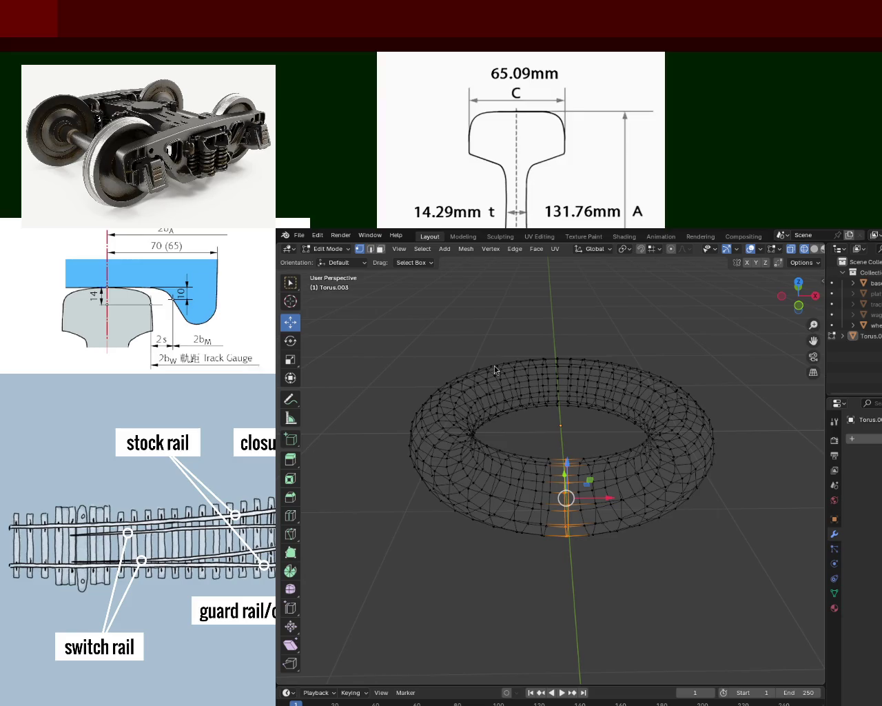
mouse_move(637, 530)
middle_mouse_down()
mouse_move(521, 448)
mouse_move(567, 378)
mouse_move(550, 409)
middle_mouse_up()
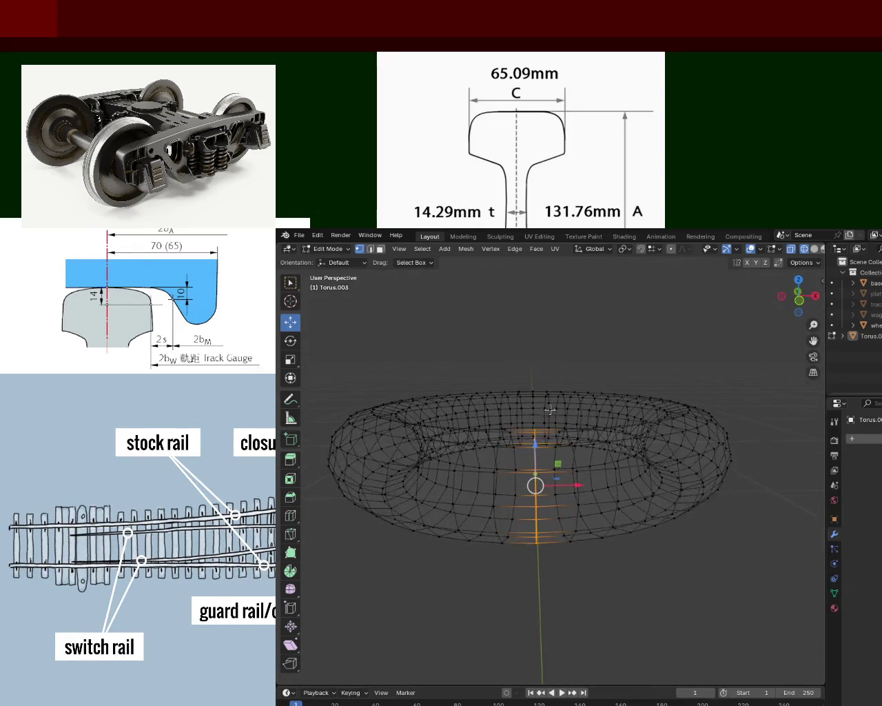
Rip the selected ring open with V and lift the ripped vertices up along Z
key("v")
left_click(540, 543)
middle_click_drag(541, 542, 529, 507)
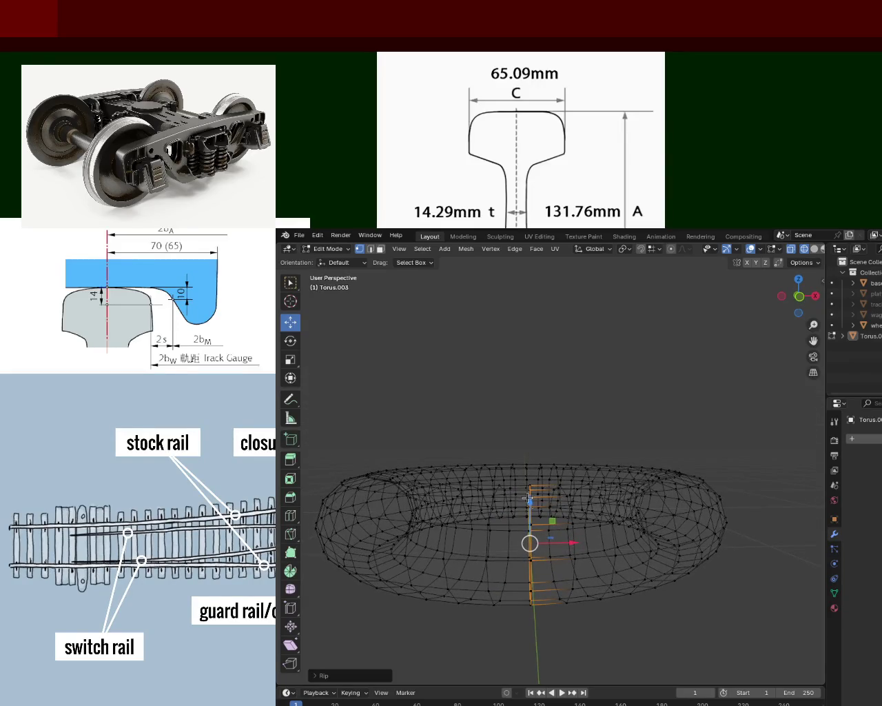
left_click_drag(528, 505, 533, 479)
type("1")
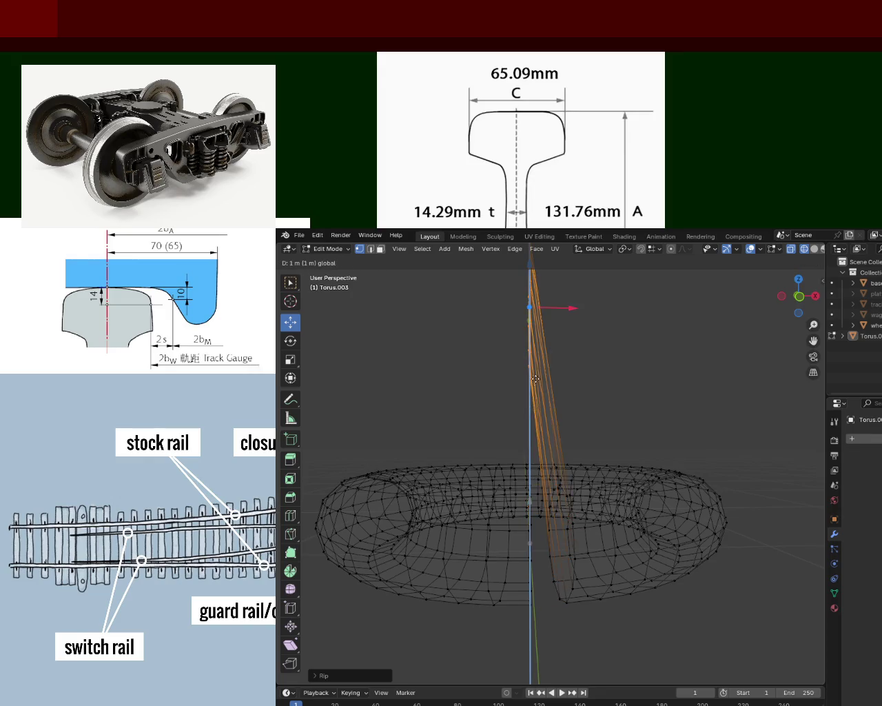
key("BackSpace")
type("1")
key("BackSpace")
key("BackSpace")
type("1")
key("BackSpace")
type("-")
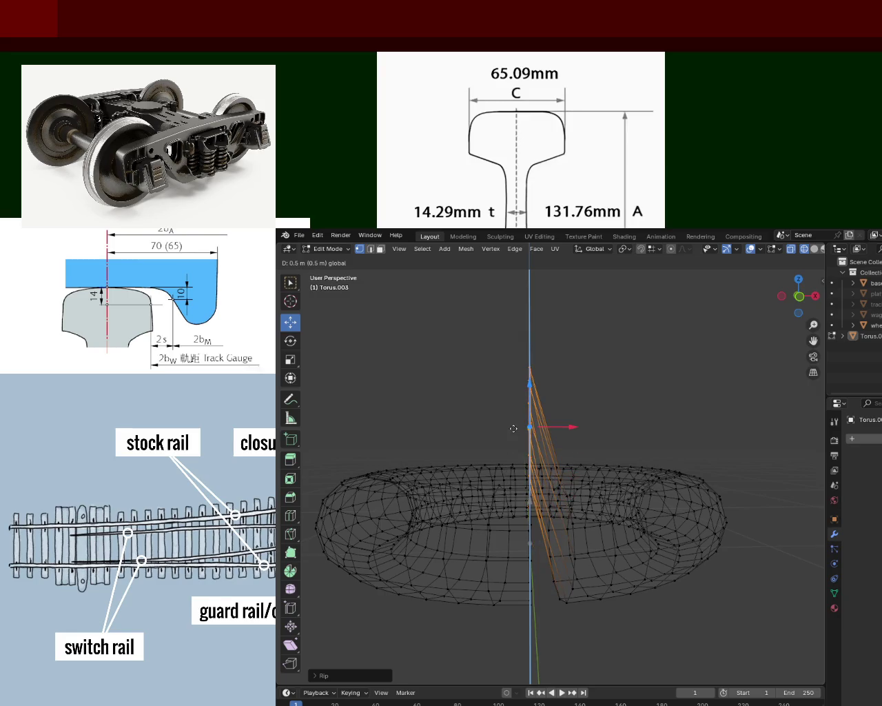
left_click(512, 444)
In front view, move the ripped flap along X, then cancel a second X move
key("KP_1")
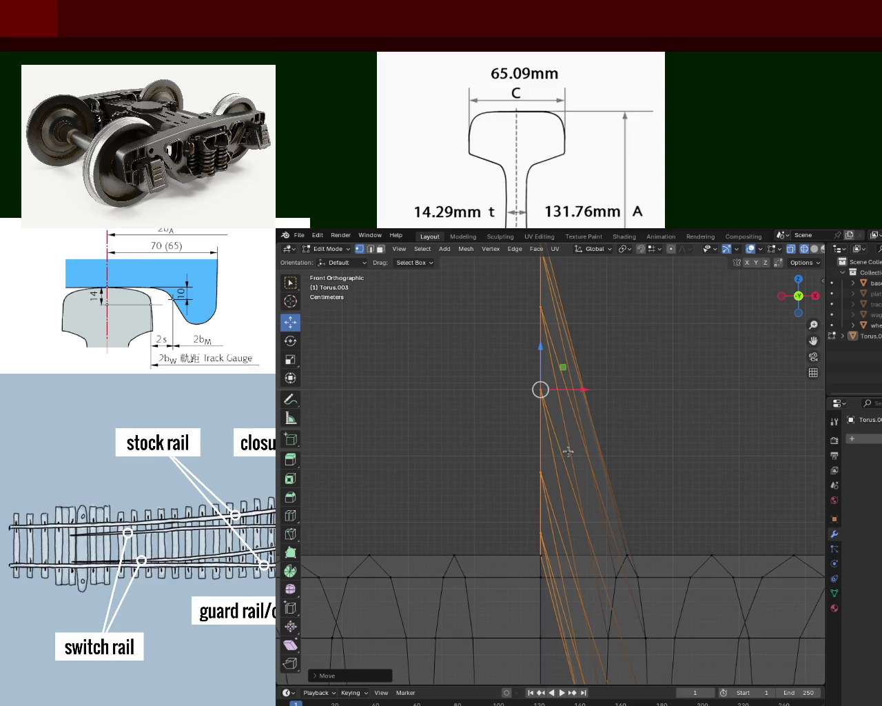
scroll(597, 437, "down", 1)
scroll(597, 437, "down", 2)
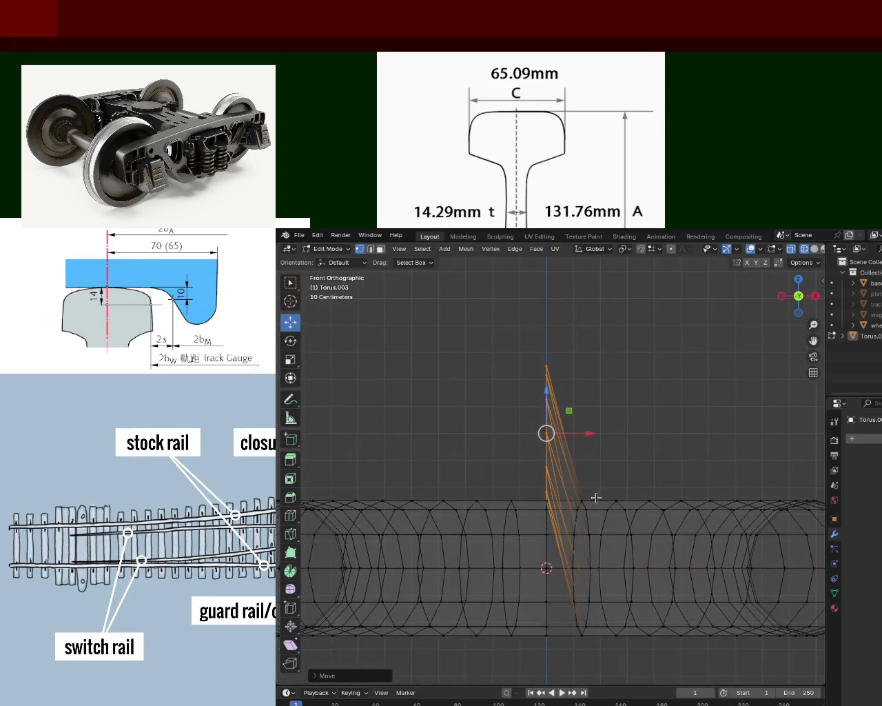
key("g")
key("x")
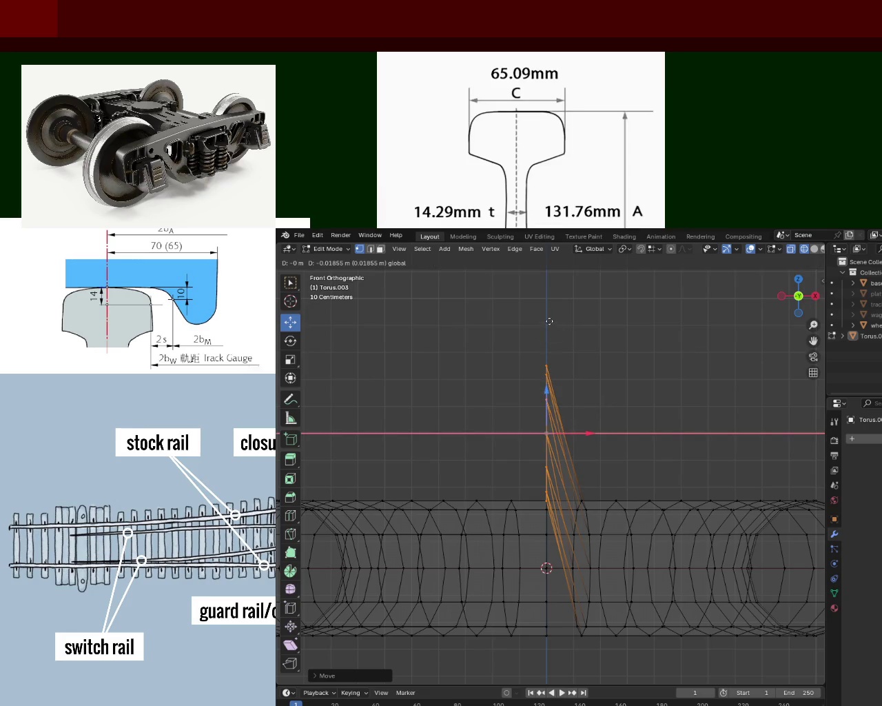
left_click(531, 373)
key("g")
key("x")
right_click(560, 592)
mouse_move(560, 592)
middle_mouse_down()
mouse_move(496, 506)
mouse_move(451, 490)
mouse_move(462, 492)
middle_mouse_up()
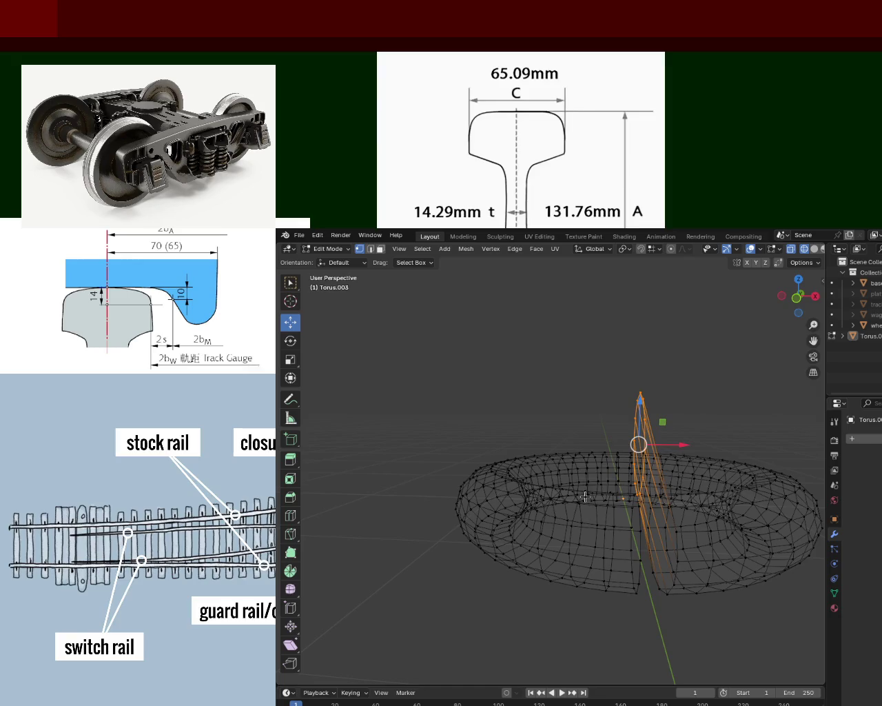
Move the ripped flap up along the Z axis and inspect the result
middle_click_drag(586, 497, 577, 421)
key("g")
key("z")
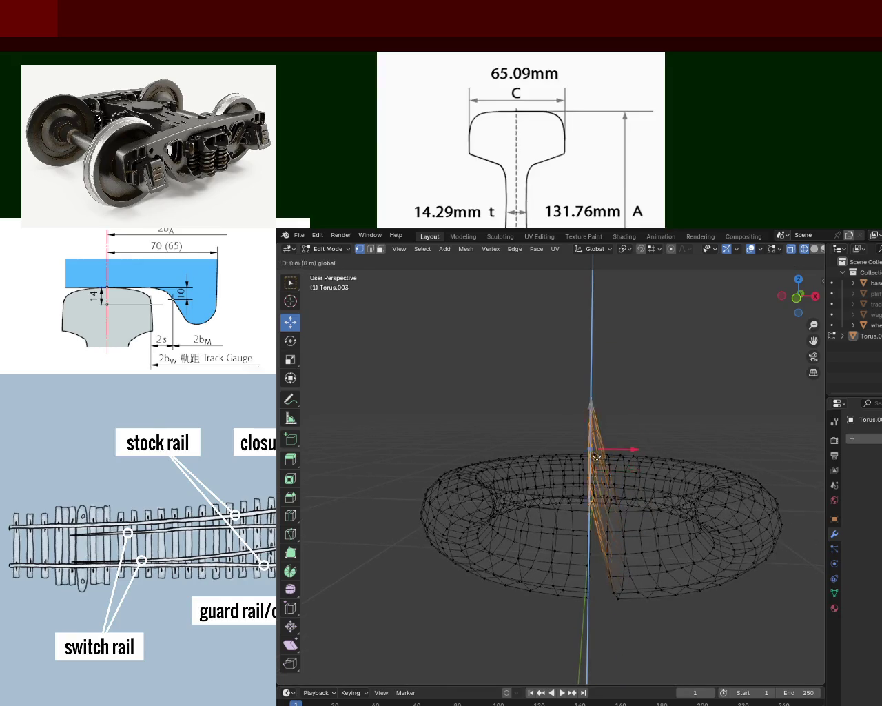
left_click(594, 421)
mouse_move(595, 421)
middle_mouse_down()
mouse_move(573, 449)
mouse_move(583, 457)
mouse_move(571, 451)
middle_mouse_up()
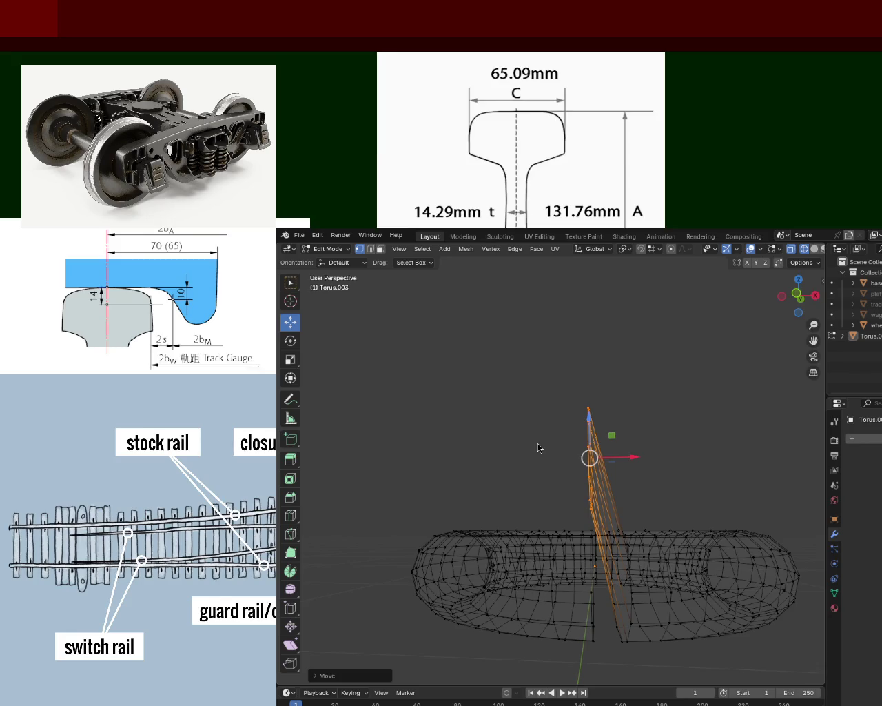
mouse_move(696, 438)
middle_mouse_down("shift")
mouse_move(650, 465)
mouse_move(594, 404)
mouse_move(595, 424)
mouse_move(588, 417)
mouse_move(596, 431)
middle_mouse_up("shift")
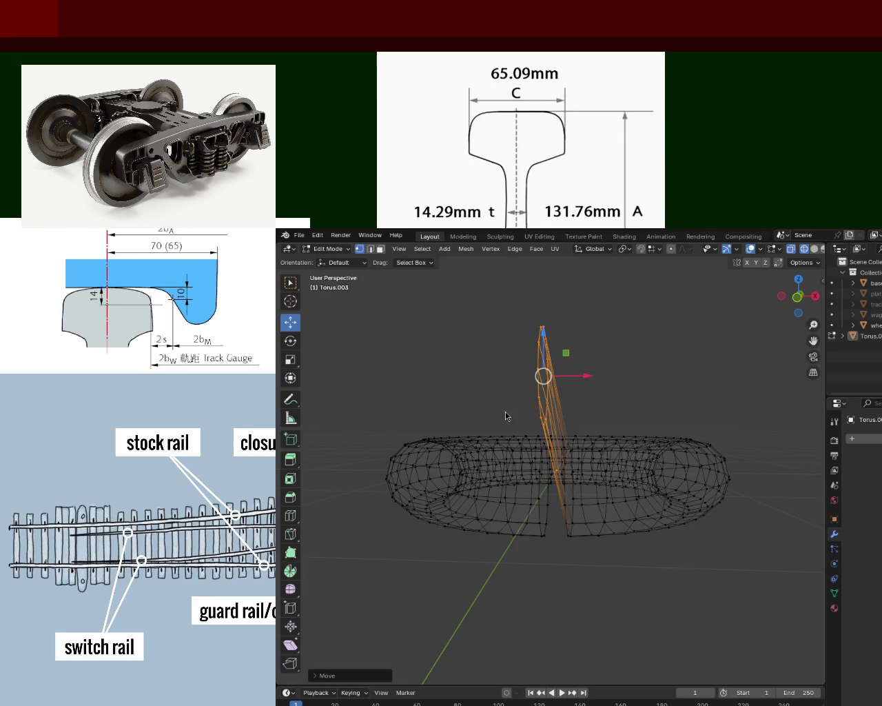
mouse_move(663, 422)
middle_mouse_down()
mouse_move(591, 478)
mouse_move(576, 455)
middle_mouse_up()
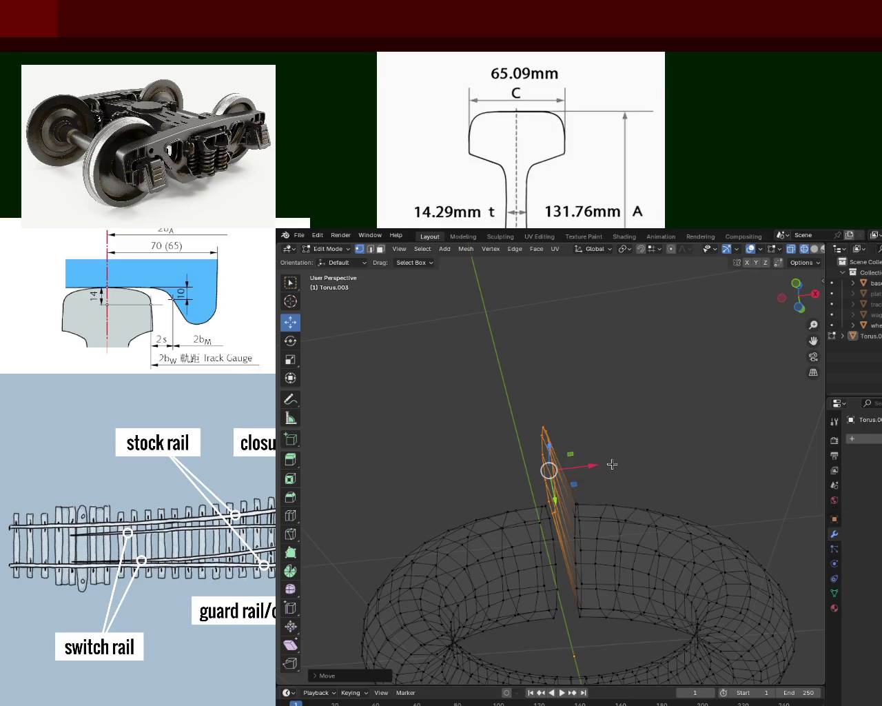
Select the thin fin, raise it about 0.6 m along Z, and extrude it down onto the torus
left_click(612, 465)
left_click_drag(571, 499, 586, 630)
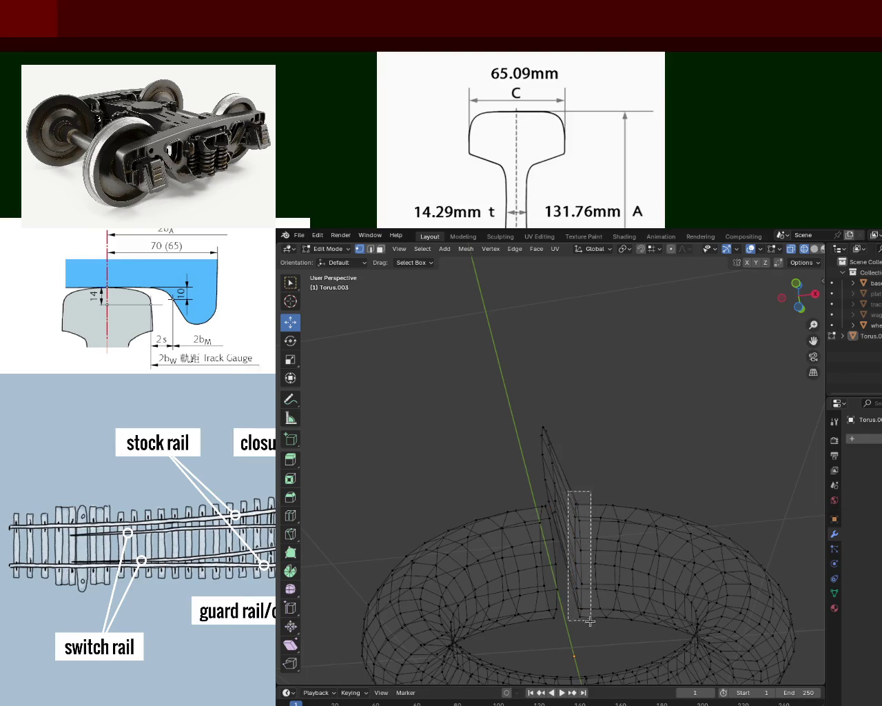
key("KP_1")
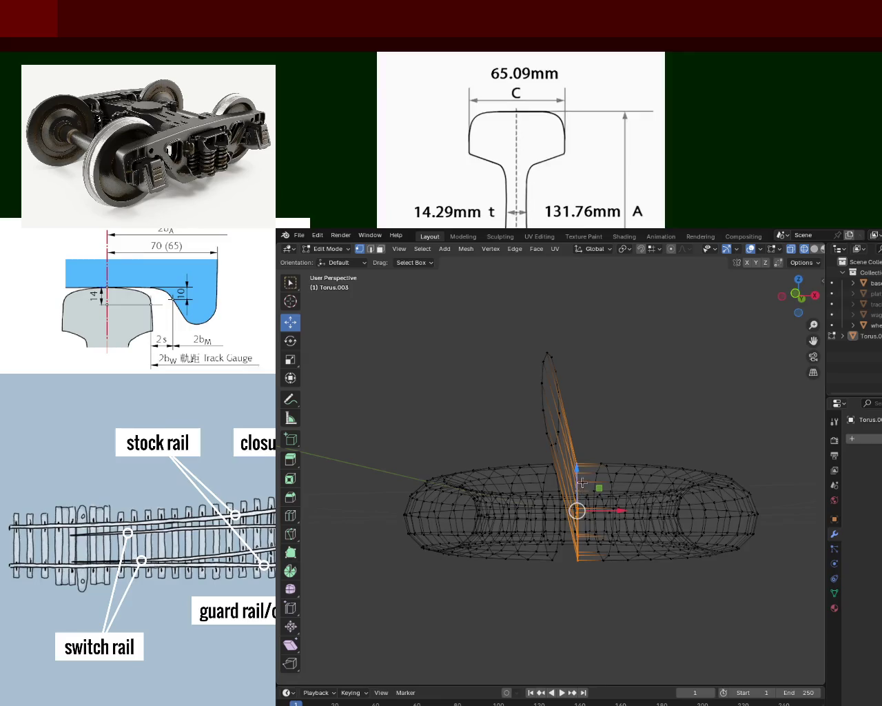
mouse_move(579, 475)
left_mouse_down()
mouse_move(583, 396)
mouse_move(583, 410)
left_mouse_up()
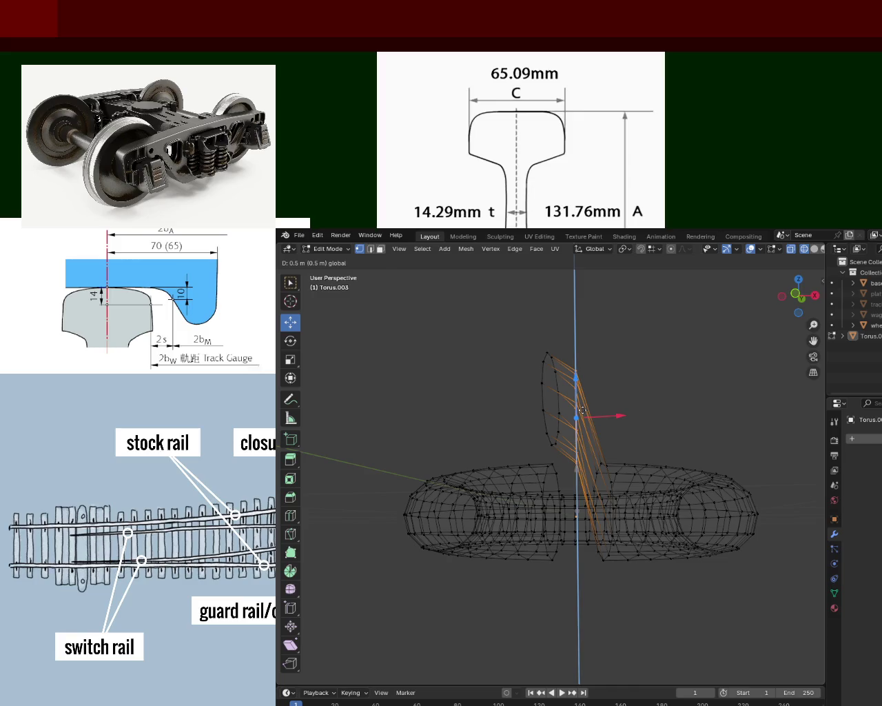
middle_click_drag(583, 412, 614, 539)
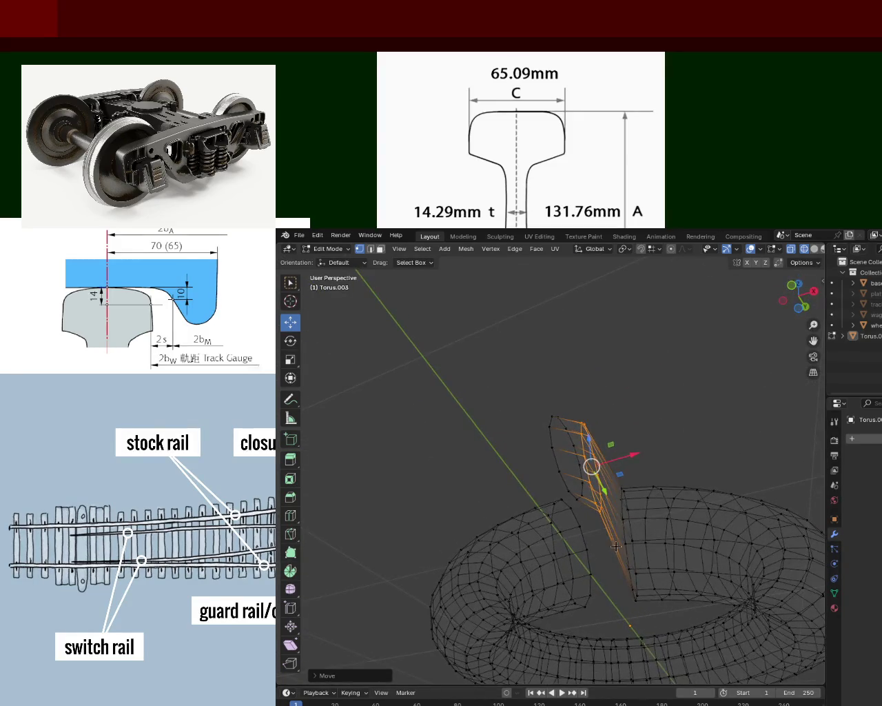
key("e")
left_click(619, 511)
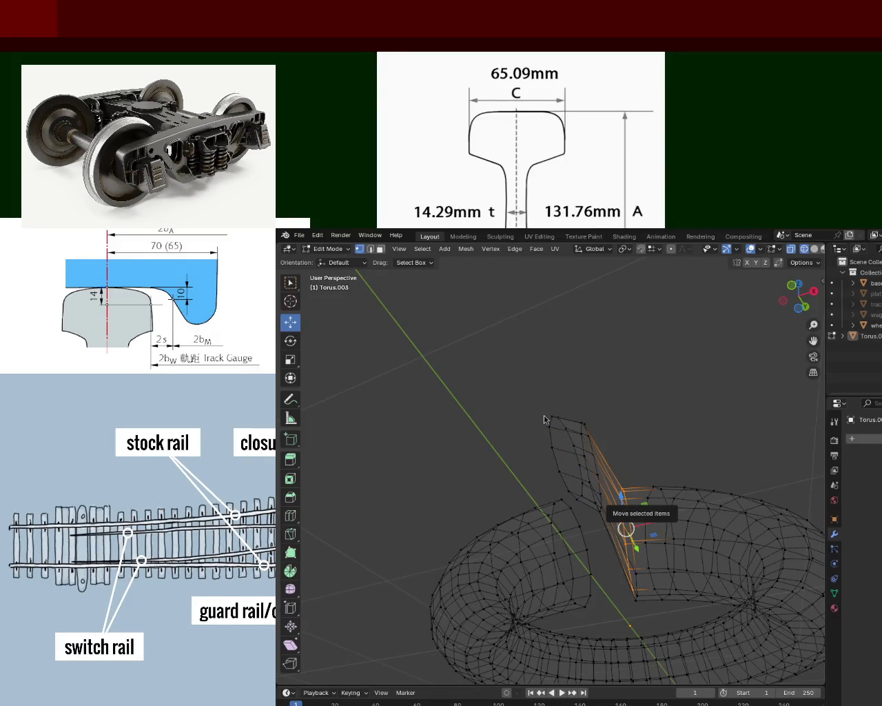
Select more fin faces, raise them 0.4 m, and extrude them downward
middle_click_drag(626, 528, 614, 482)
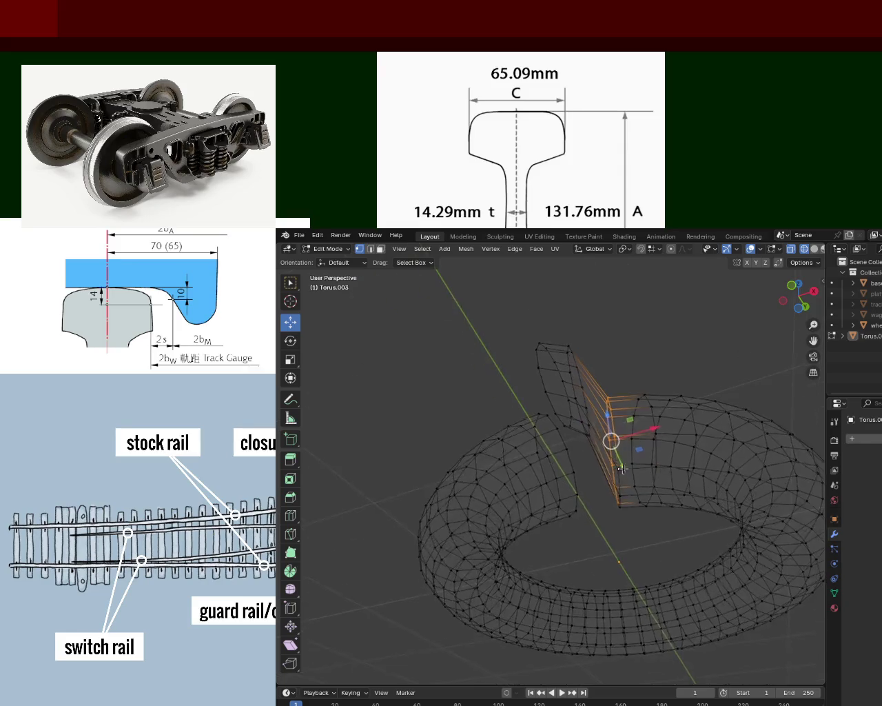
left_click_drag(627, 530, 614, 455)
mouse_move(613, 455)
middle_mouse_down()
mouse_move(628, 467)
mouse_move(625, 408)
middle_mouse_up()
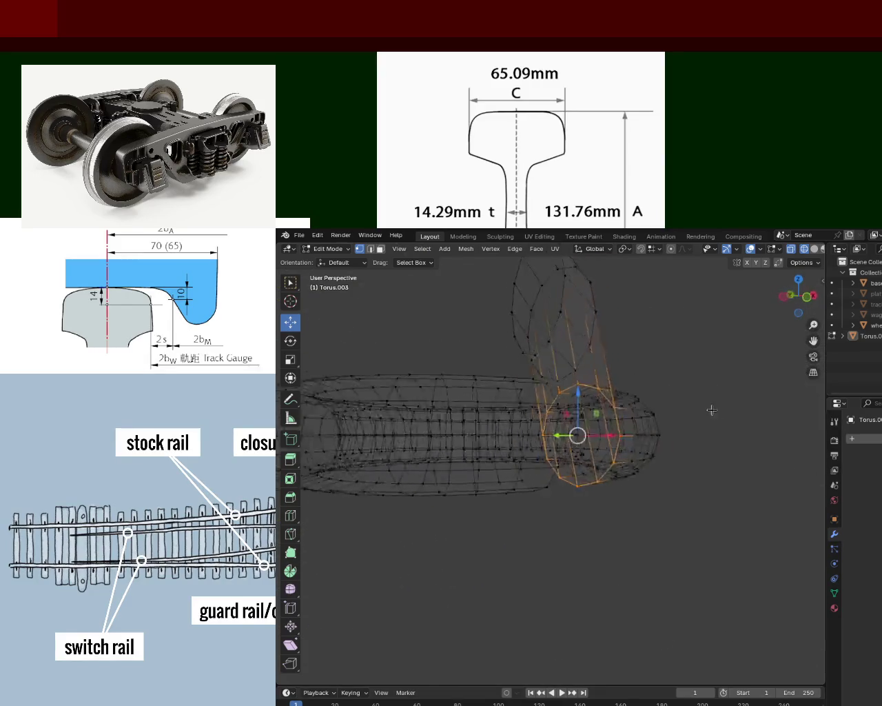
left_click_drag(619, 397, 618, 325)
mouse_move(618, 325)
middle_mouse_down()
mouse_move(622, 433)
mouse_move(734, 451)
mouse_move(603, 437)
mouse_move(571, 361)
mouse_move(577, 374)
mouse_move(557, 411)
middle_mouse_up()
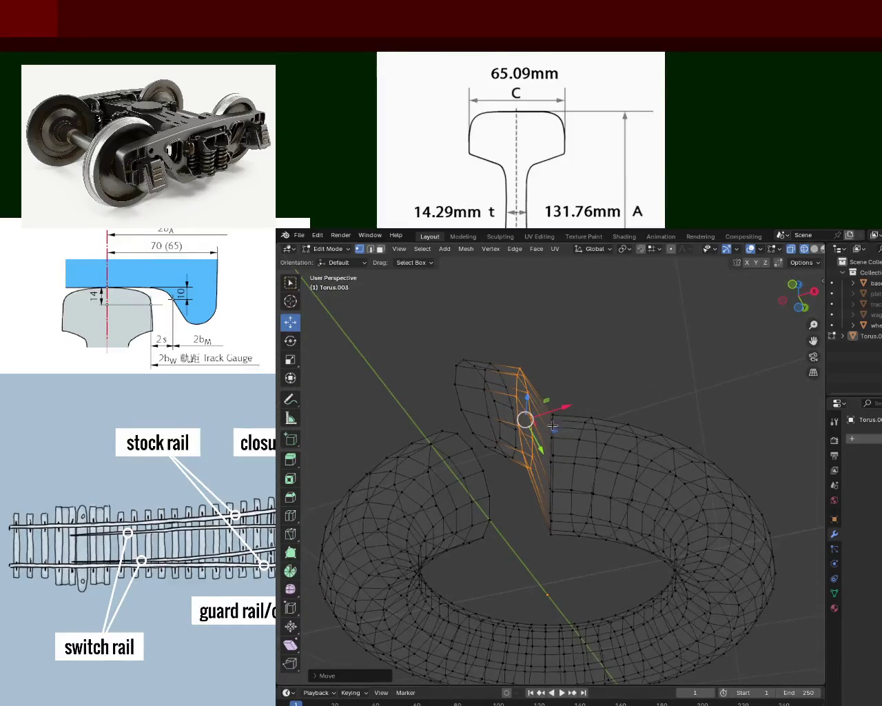
key("e")
left_click(539, 559)
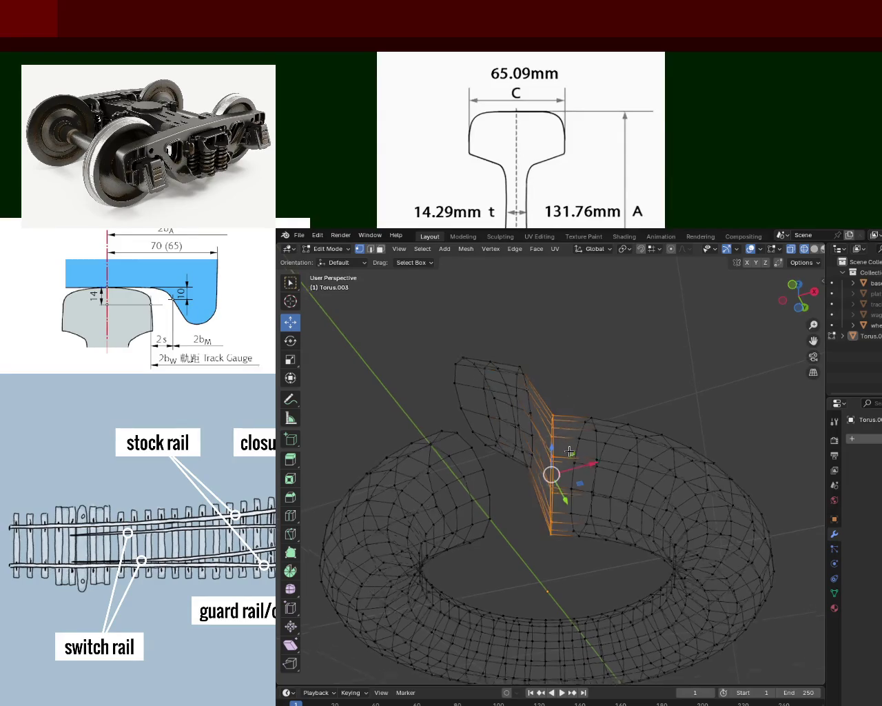
Raise the extruded column 0.4 m along Z, then lift the vertex column below with soft falloff
middle_click_drag(539, 560, 557, 507)
mouse_move(553, 439)
left_mouse_down()
mouse_move(555, 364)
mouse_move(555, 384)
left_mouse_up()
mouse_move(555, 383)
middle_mouse_down()
mouse_move(582, 468)
mouse_move(573, 536)
middle_mouse_up()
left_click_drag(577, 546, 588, 373)
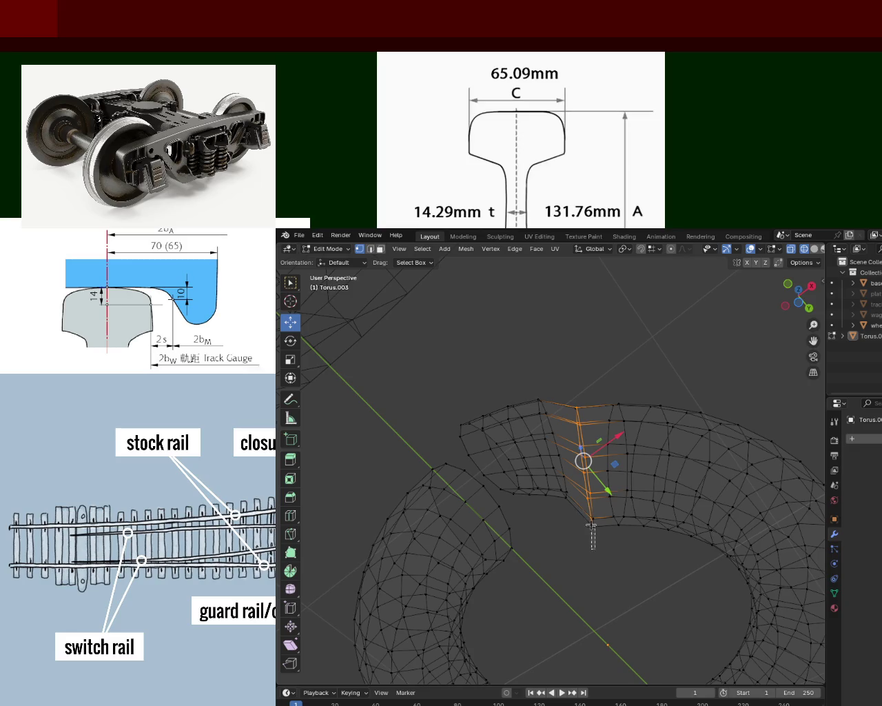
middle_click_drag(591, 526, 590, 554)
left_click_drag(591, 554, 590, 507)
middle_click_drag(589, 506, 593, 487)
left_click_drag(585, 441, 583, 429)
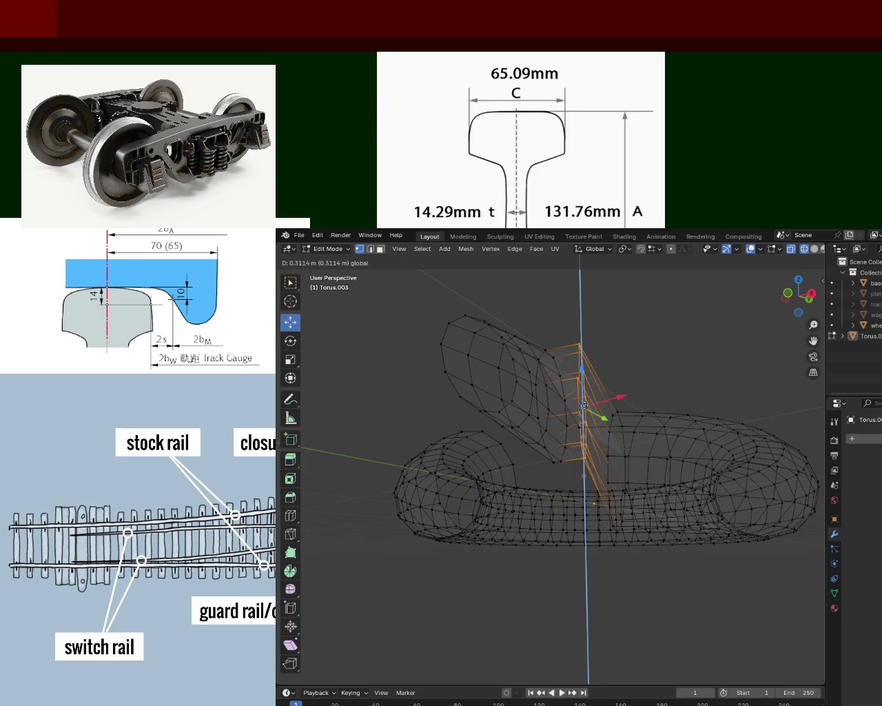
mouse_move(583, 429)
middle_mouse_down()
mouse_move(568, 432)
mouse_move(559, 493)
middle_mouse_up()
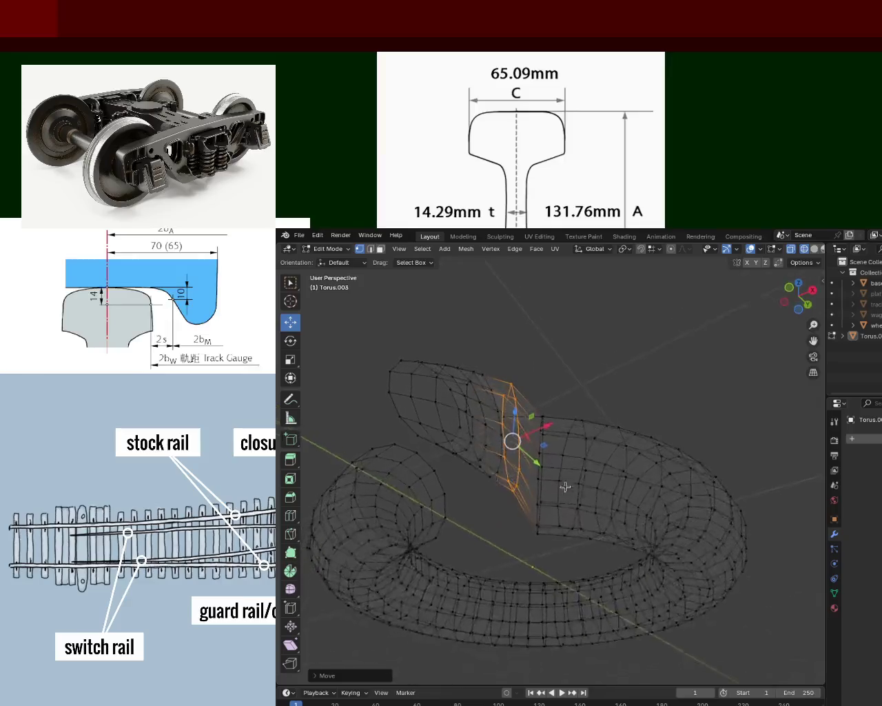
Scale the cross-section flat, move the loop further up along Z, and select the seam edge loop
key("s")
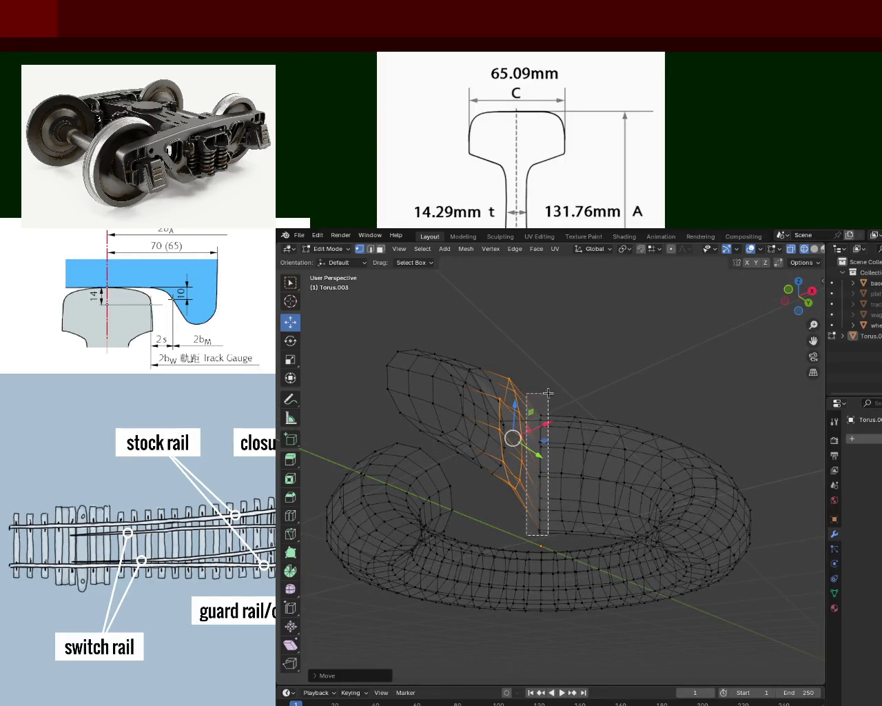
left_click(551, 392)
mouse_move(552, 393)
middle_mouse_down()
mouse_move(559, 491)
mouse_move(548, 441)
mouse_move(508, 472)
middle_mouse_up()
key("g")
key("z")
left_click(542, 466)
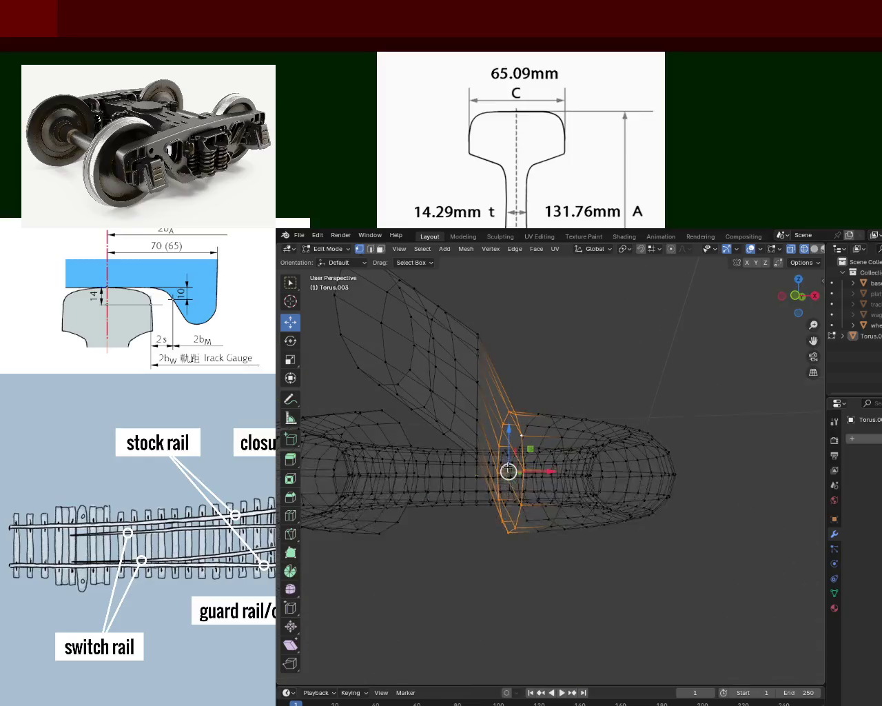
left_click_drag(510, 434, 511, 382)
mouse_move(512, 382)
middle_mouse_down()
mouse_move(524, 392)
mouse_move(544, 383)
middle_mouse_up()
left_click(564, 376)
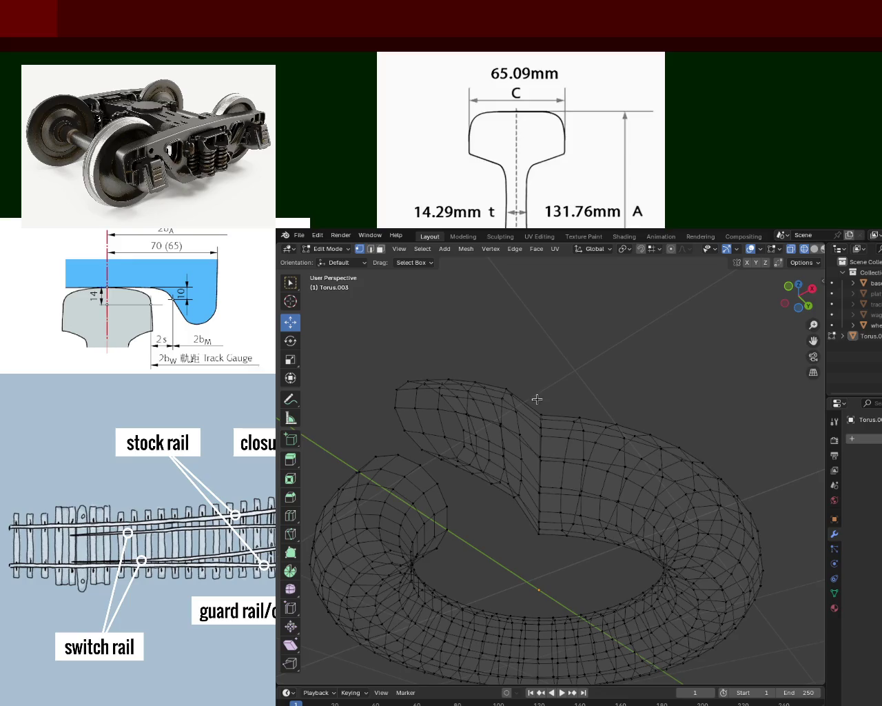
left_click(536, 420, "alt")
Lift the seam edge loop 0.3 m upward, inspect it, then select a different edge loop
mouse_move(543, 447)
left_mouse_down()
mouse_move(543, 426)
mouse_move(540, 455)
left_mouse_up()
middle_click_drag(541, 455, 538, 447)
scroll(478, 492, "up", 3)
mouse_move(478, 493)
middle_mouse_down()
mouse_move(456, 449)
mouse_move(537, 482)
mouse_move(588, 462)
mouse_move(604, 496)
middle_mouse_up()
scroll(456, 450, "down", 4)
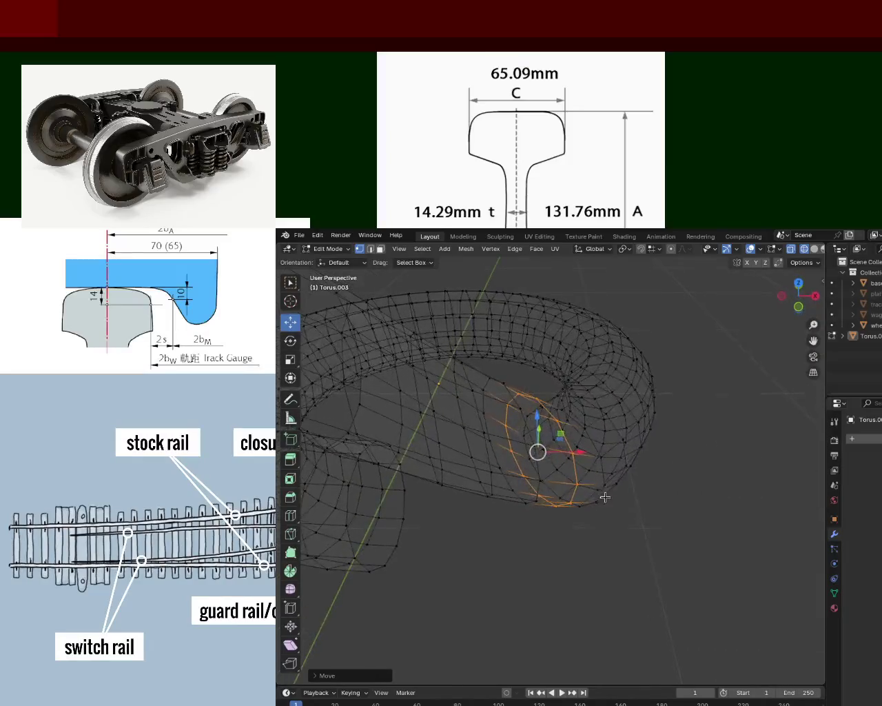
scroll(565, 412, "down", 5)
mouse_move(565, 413)
middle_mouse_down()
mouse_move(553, 340)
mouse_move(576, 395)
mouse_move(524, 388)
mouse_move(569, 407)
mouse_move(540, 372)
middle_mouse_up()
scroll(541, 373, "up", 3)
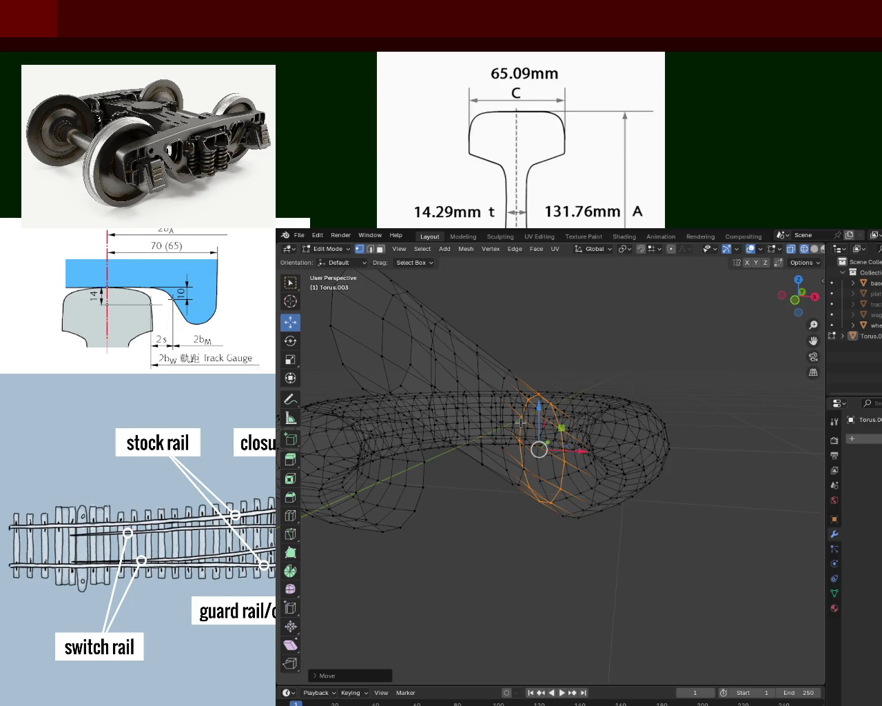
scroll(559, 380, "down", 3)
mouse_move(559, 382)
middle_mouse_down()
mouse_move(558, 476)
mouse_move(584, 407)
mouse_move(519, 504)
middle_mouse_up()
key("alt+a")
left_click(559, 476, "alt")
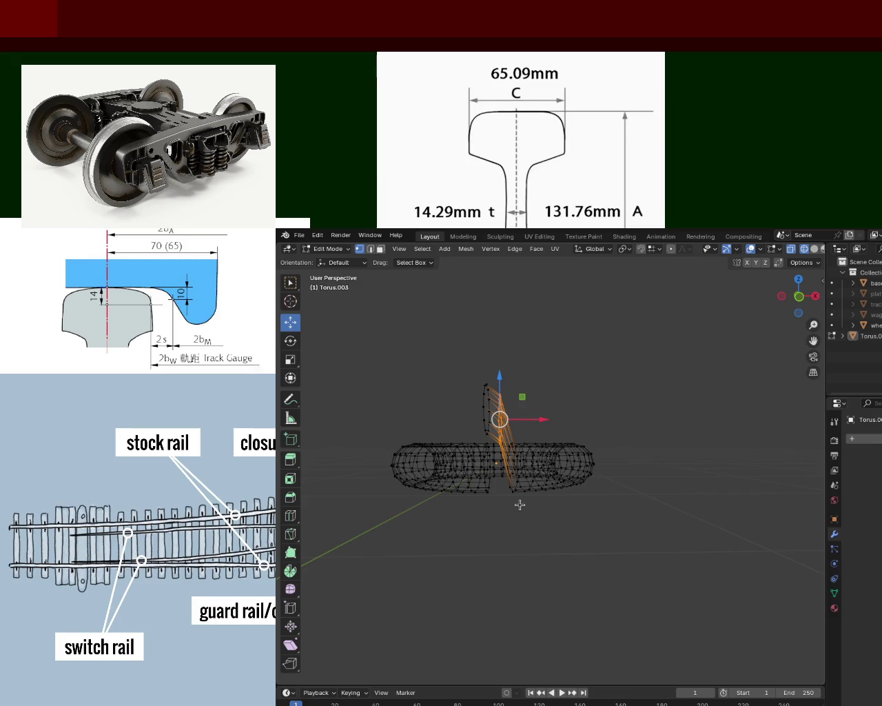
Undo the last loop edit, lift the selected loop 0.6 m up, and cancel a stray Y slide
key("ctrl+z")
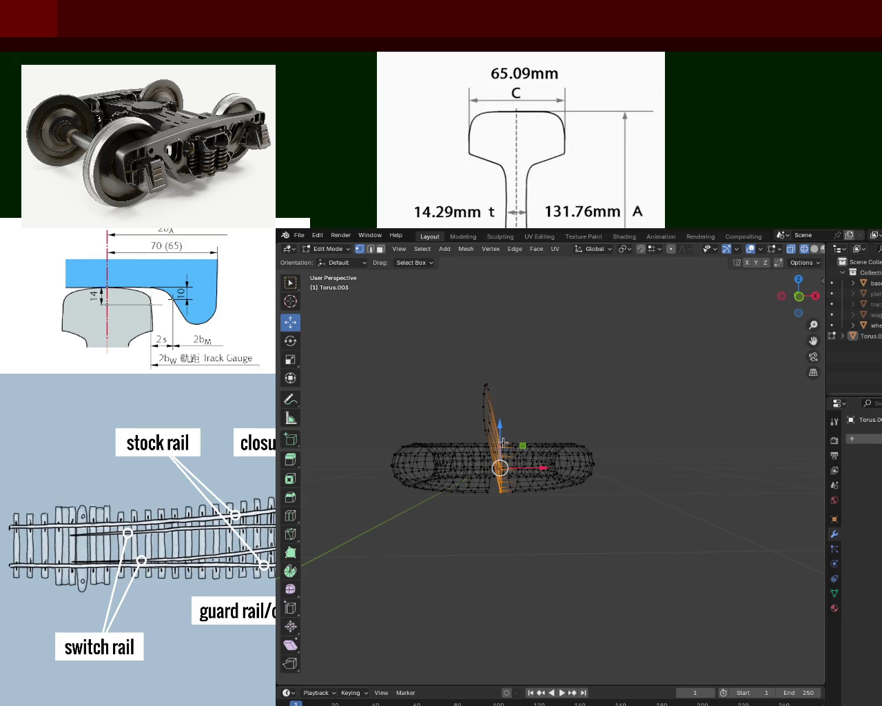
scroll(494, 456, "up", 10)
middle_click_drag(493, 456, 567, 473)
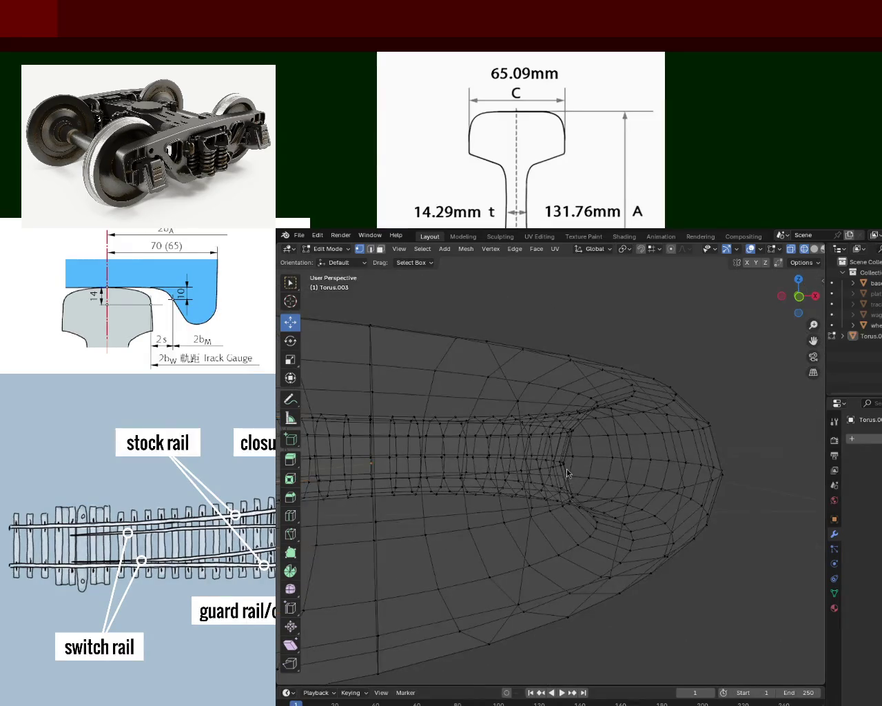
scroll(525, 413, "down", 5)
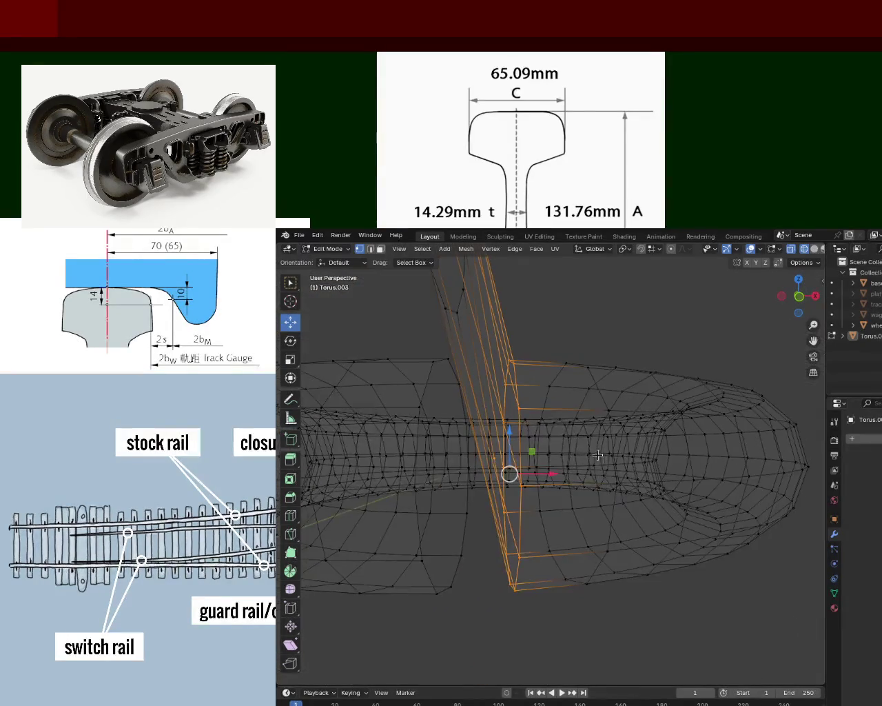
mouse_move(526, 413)
middle_mouse_down()
mouse_move(517, 393)
mouse_move(505, 452)
middle_mouse_up()
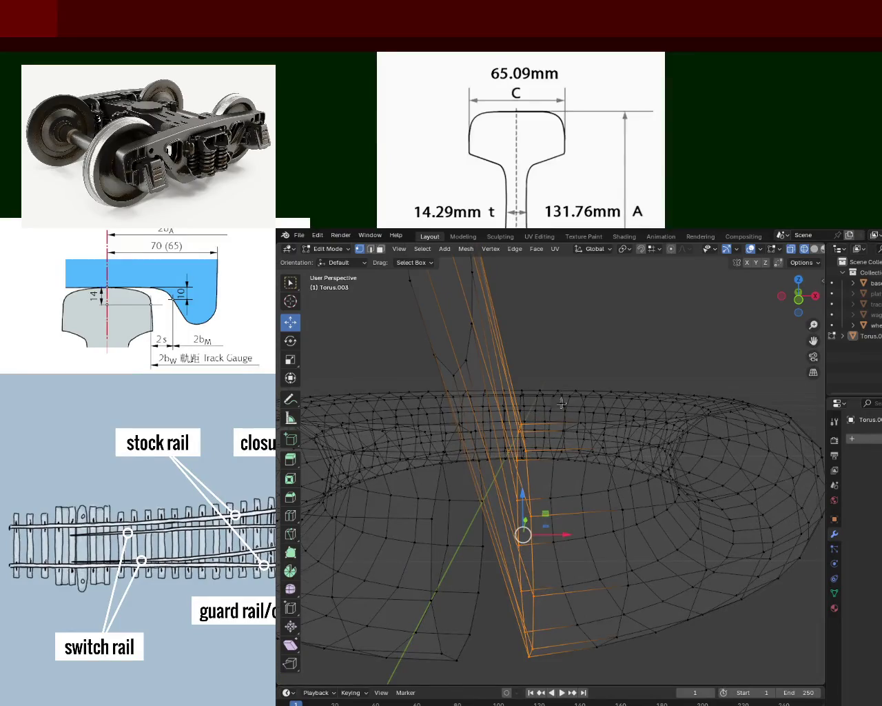
scroll(561, 398, "down", 3)
left_click_drag(532, 468, 543, 326)
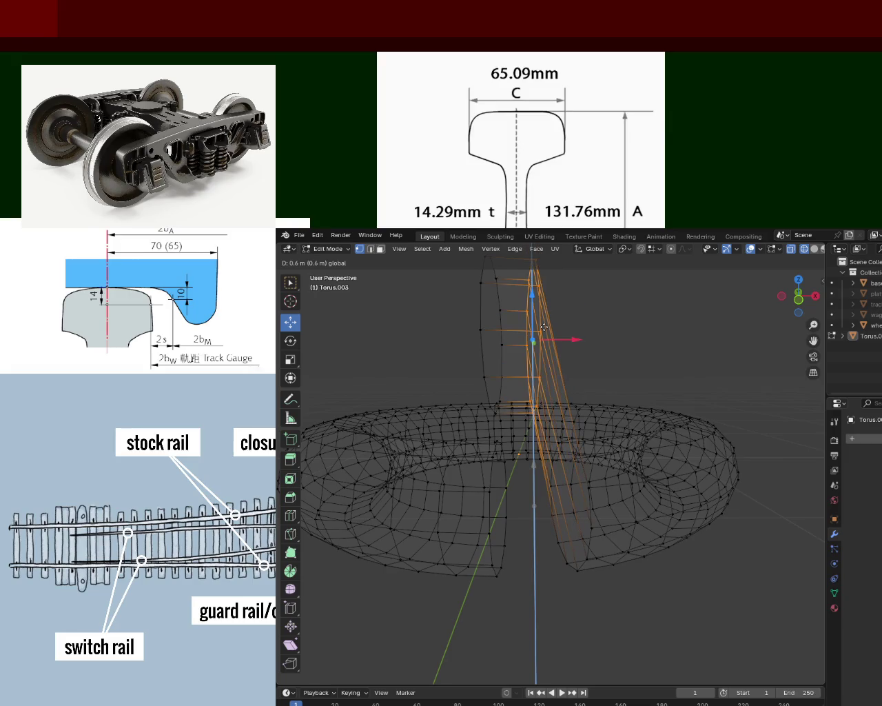
mouse_move(544, 327)
middle_mouse_down()
mouse_move(516, 293)
mouse_move(511, 378)
middle_mouse_up()
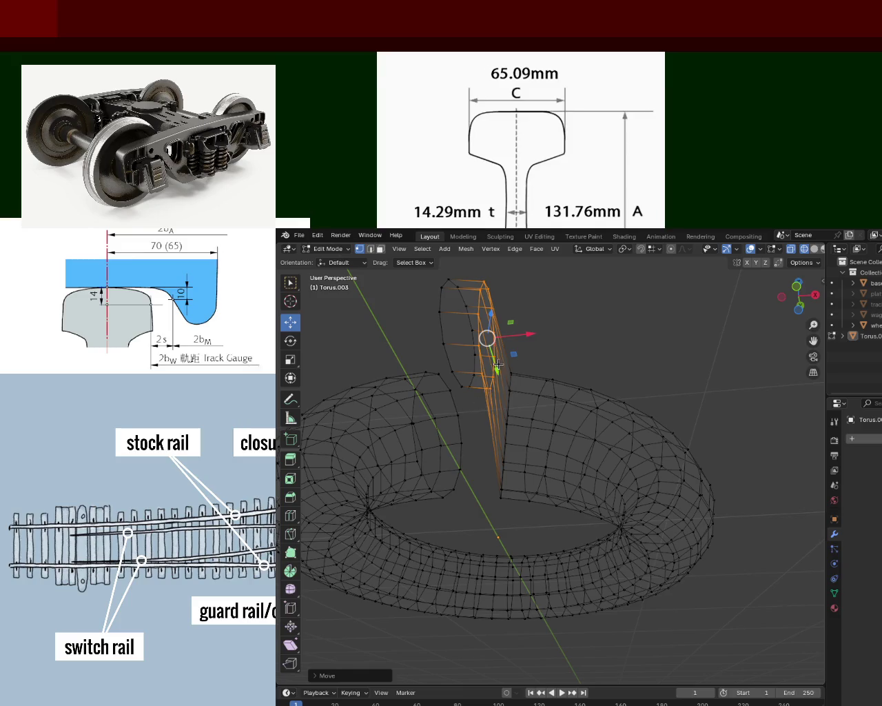
left_click_drag(498, 363, 493, 520)
right_click(494, 520)
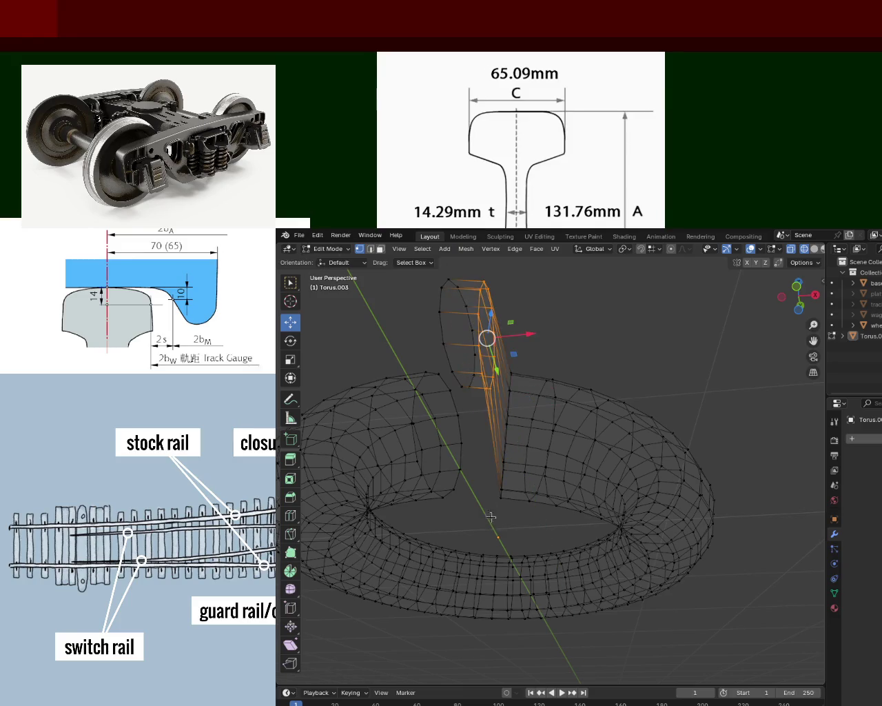
Box-select the vertical edge loops, raise them 0.6 m, then undo the final extra lift
mouse_move(476, 516)
left_mouse_down()
mouse_move(511, 474)
mouse_move(506, 429)
left_mouse_up()
mouse_move(537, 359)
left_mouse_down()
mouse_move(494, 419)
mouse_move(498, 435)
left_mouse_up()
middle_click_drag(499, 435, 505, 431)
mouse_move(505, 431)
left_mouse_down()
mouse_move(510, 300)
mouse_move(510, 313)
left_mouse_up()
mouse_move(511, 314)
middle_mouse_down()
mouse_move(555, 388)
mouse_move(547, 334)
mouse_move(514, 298)
mouse_move(527, 287)
middle_mouse_up()
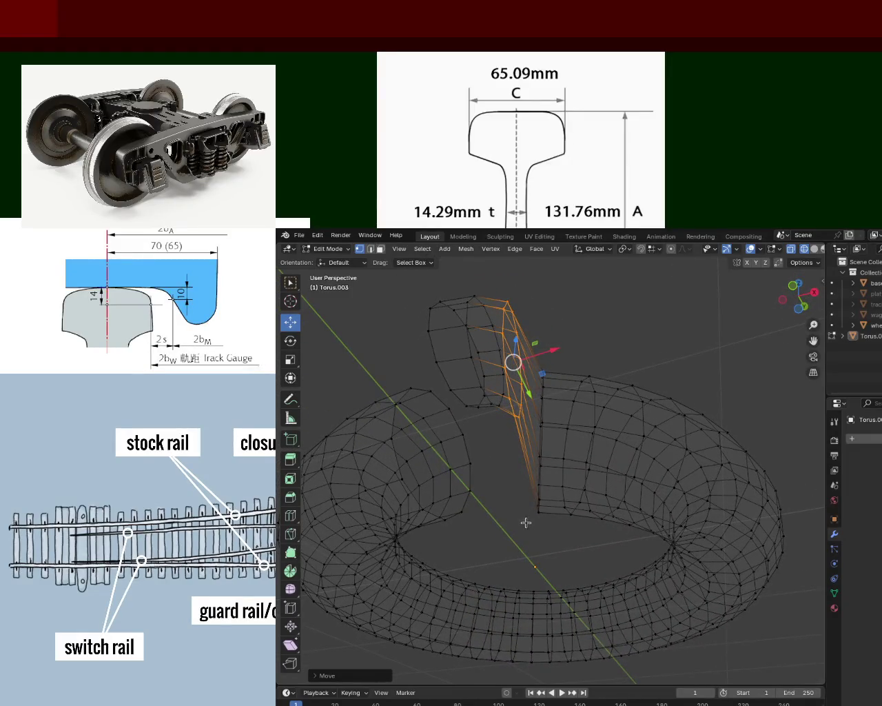
middle_click_drag(548, 390, 535, 448)
left_click_drag(535, 448, 533, 356)
mouse_move(533, 356)
middle_mouse_down()
mouse_move(571, 425)
mouse_move(745, 384)
mouse_move(779, 394)
mouse_move(535, 410)
middle_mouse_up()
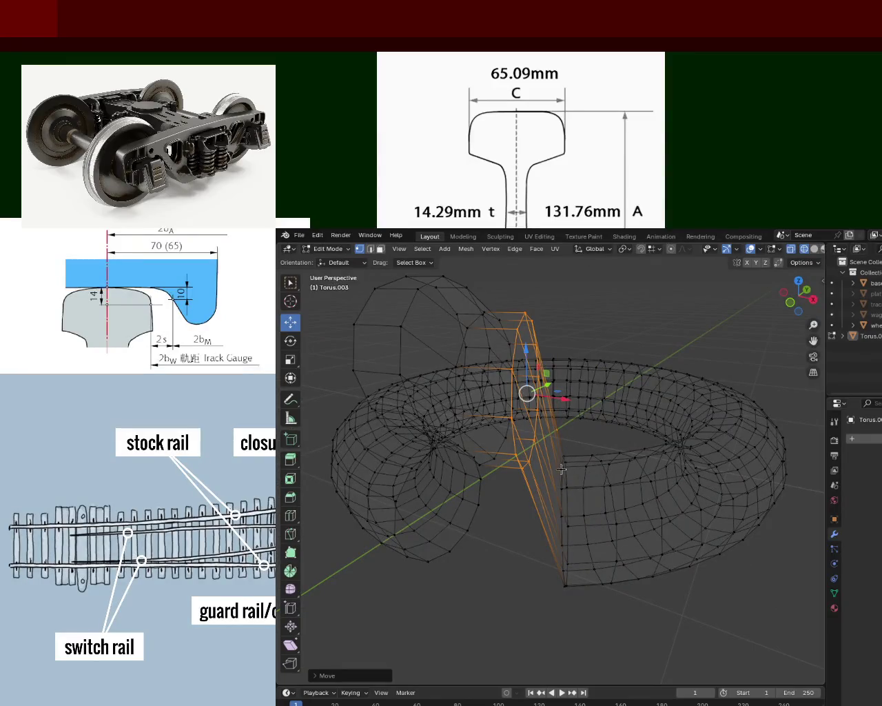
key("ctrl+z")
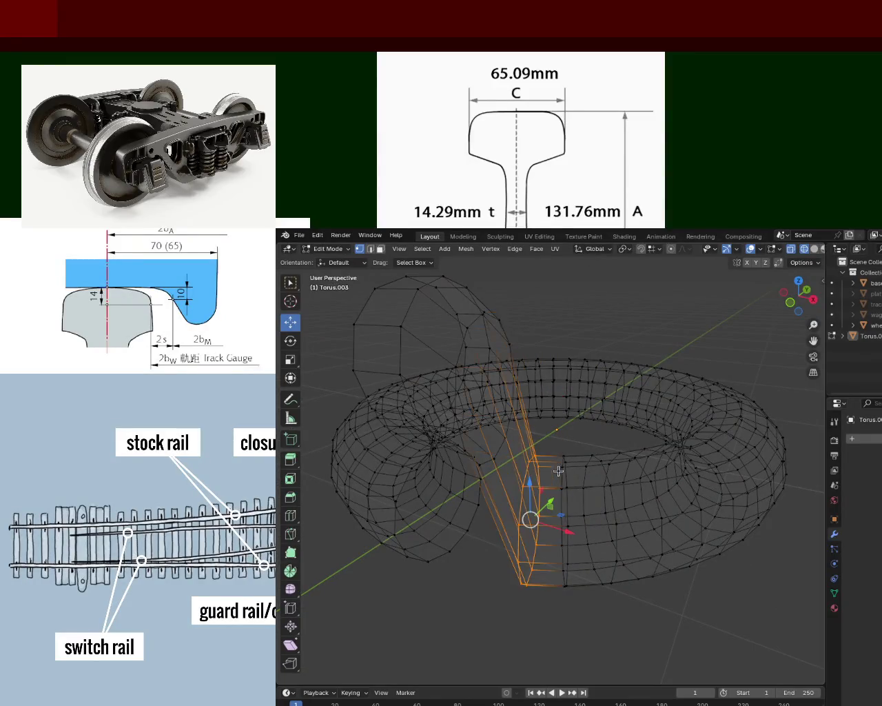
Compare the loop lift with redo and undo, leaving the torus an intact ring
key("ctrl+shift+z")
key("ctrl+z")
key("ctrl+shift+z")
key("ctrl+shift+z")
key("ctrl+z")
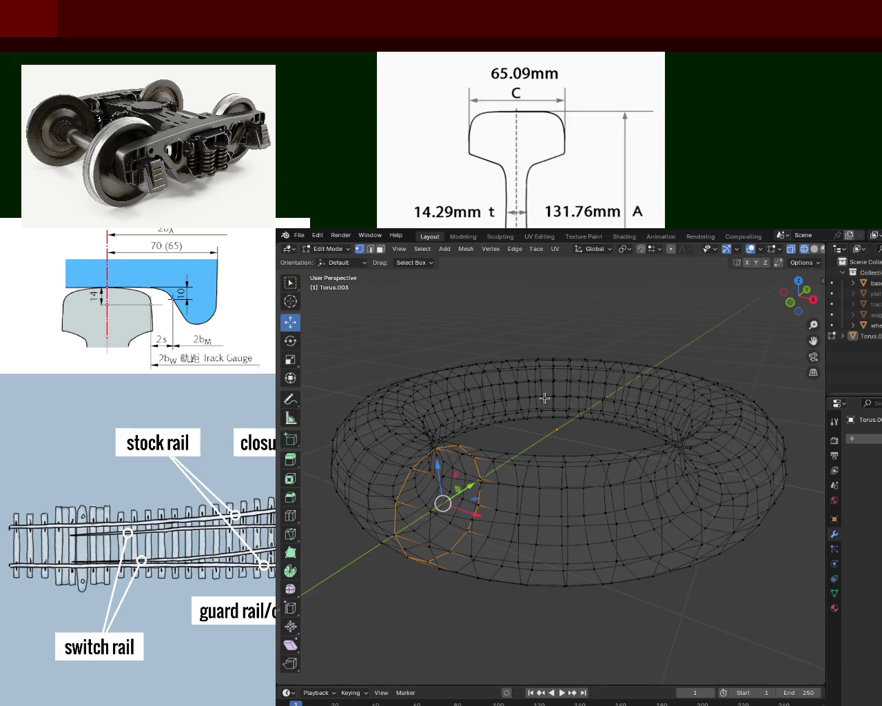
View the torus from above and open Edit > Preferences
scroll(614, 494, "down", 3)
scroll(615, 495, "down", 2)
middle_click_drag(615, 495, 404, 344)
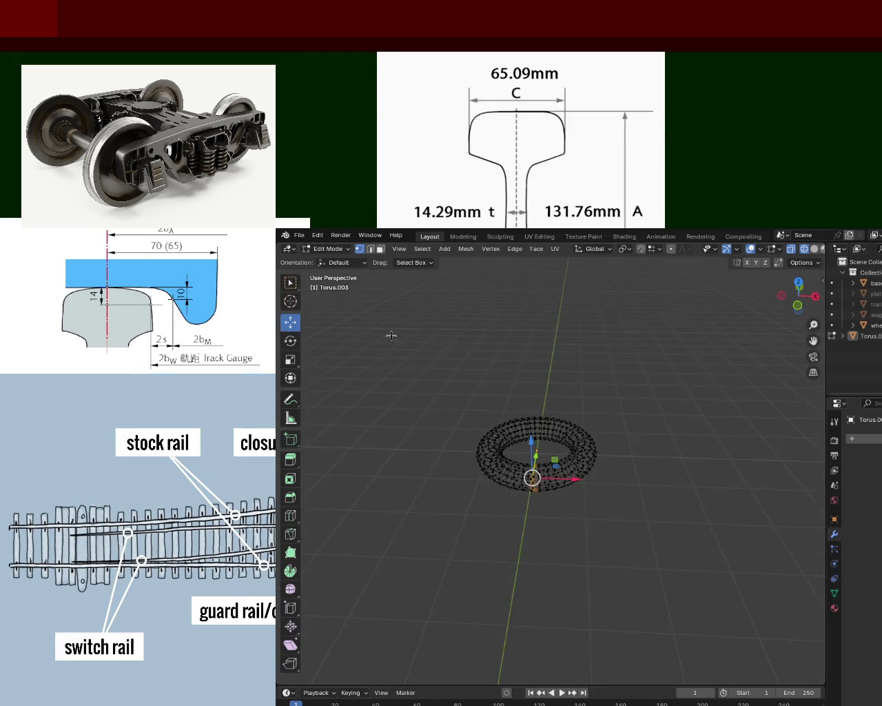
left_click(319, 236)
left_click(340, 374)
From front view, drag the selected vertex loop upward, then undo the raise
key("KP_1")
scroll(553, 400, "up", 5)
mouse_move(553, 401)
middle_mouse_down()
mouse_move(551, 469)
mouse_move(536, 469)
middle_mouse_up()
left_click_drag(538, 445, 542, 394)
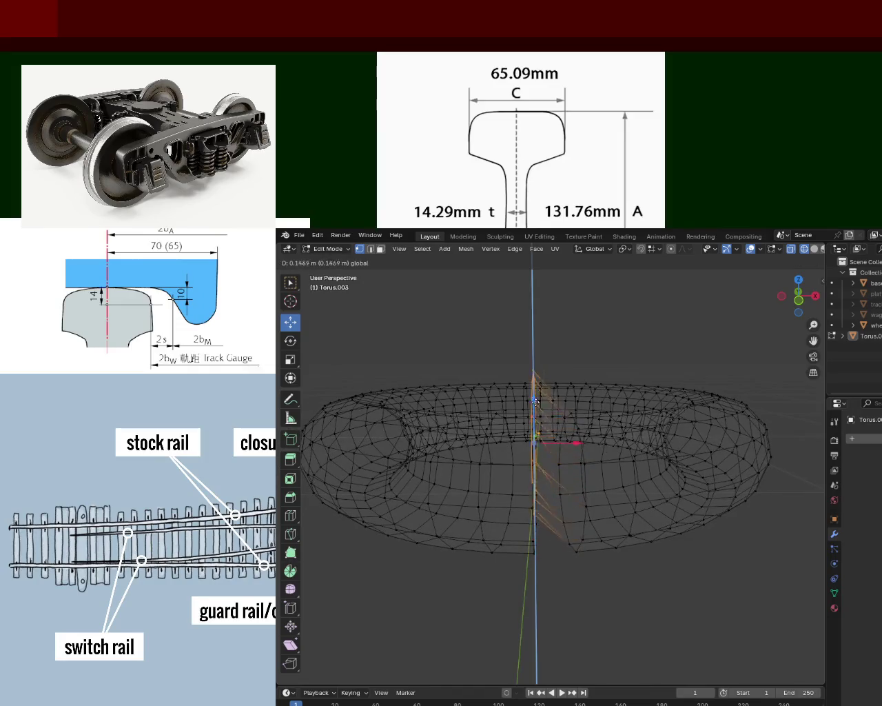
key("ctrl+z")
From an edge-on view, move the selected vertices straight up along Z, then undo
scroll(577, 399, "down", 3)
middle_click_drag(576, 398, 575, 475)
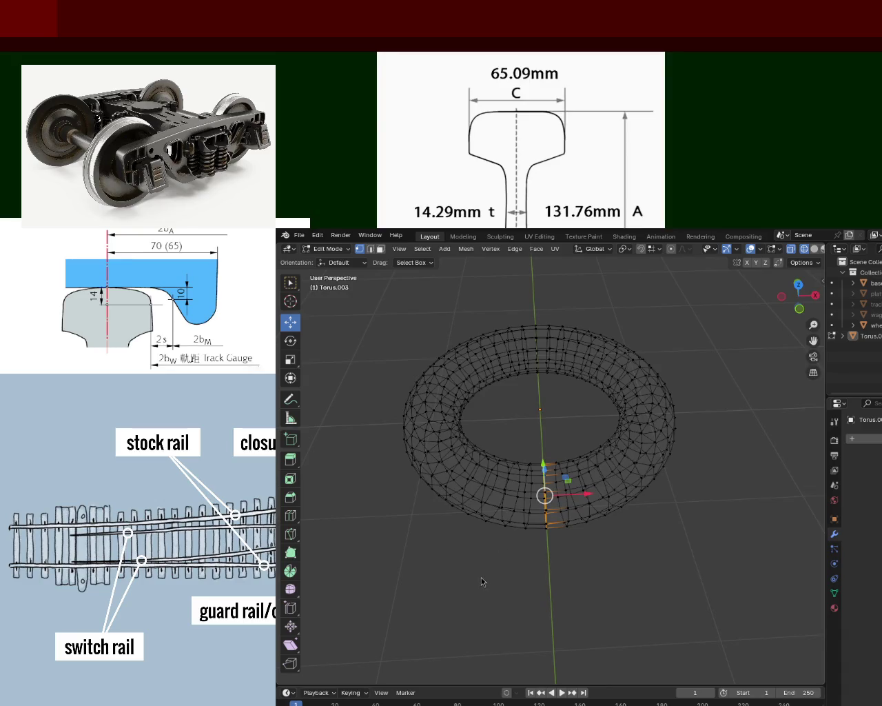
mouse_move(500, 562)
middle_mouse_down()
mouse_move(566, 517)
mouse_move(564, 531)
mouse_move(545, 510)
mouse_move(549, 520)
mouse_move(559, 512)
middle_mouse_up()
key("g")
key("z")
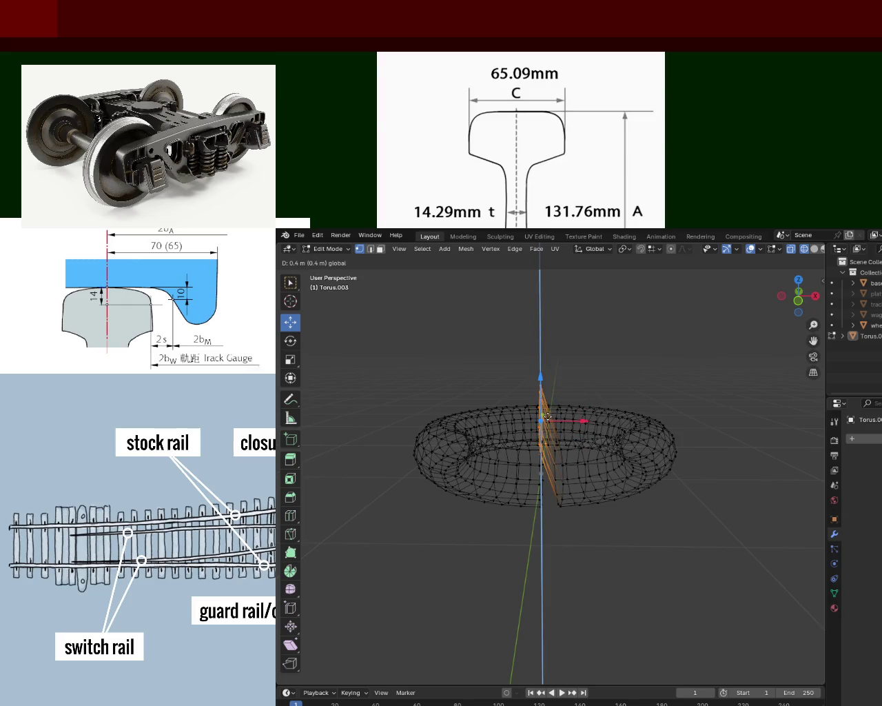
left_click(548, 417)
key("ctrl+z")
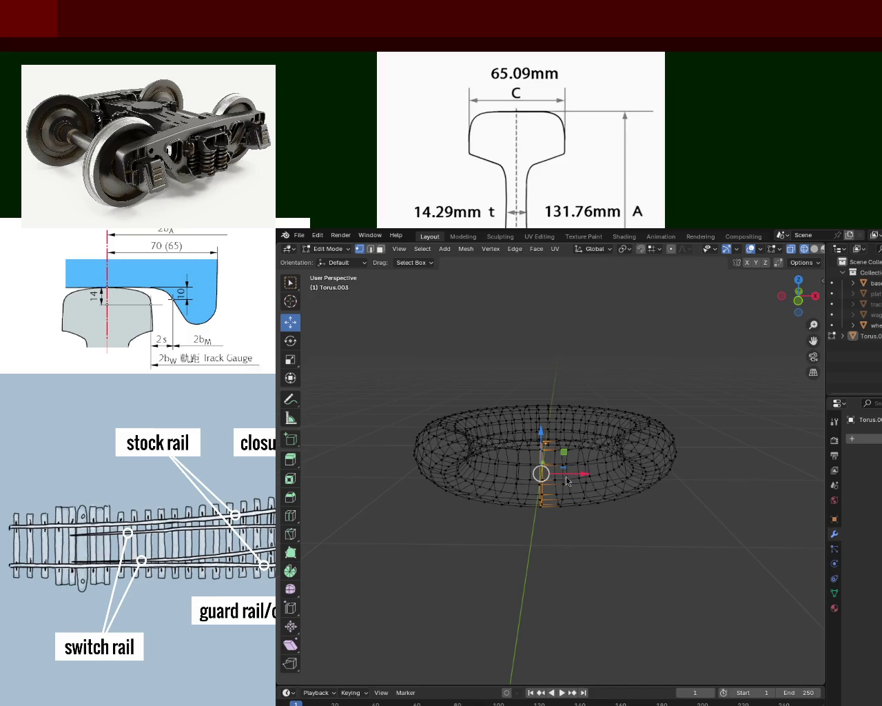
Orbit to view the restored torus ring from above
mouse_move(565, 529)
middle_mouse_down()
mouse_move(666, 582)
mouse_move(622, 536)
mouse_move(526, 510)
mouse_move(520, 520)
mouse_move(538, 544)
mouse_move(567, 560)
middle_mouse_up()
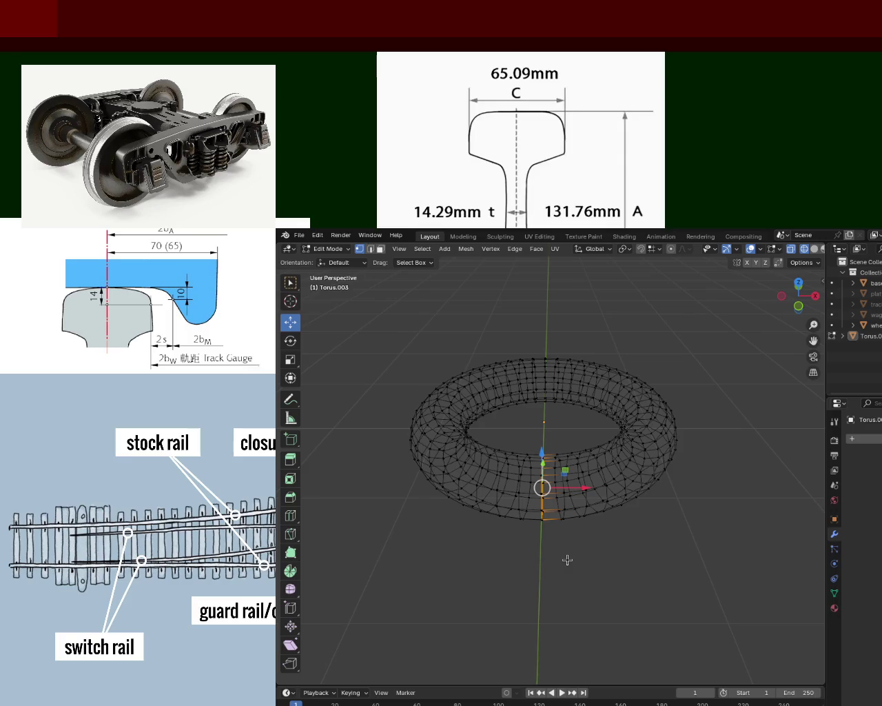
middle_click_drag(568, 559, 568, 558)
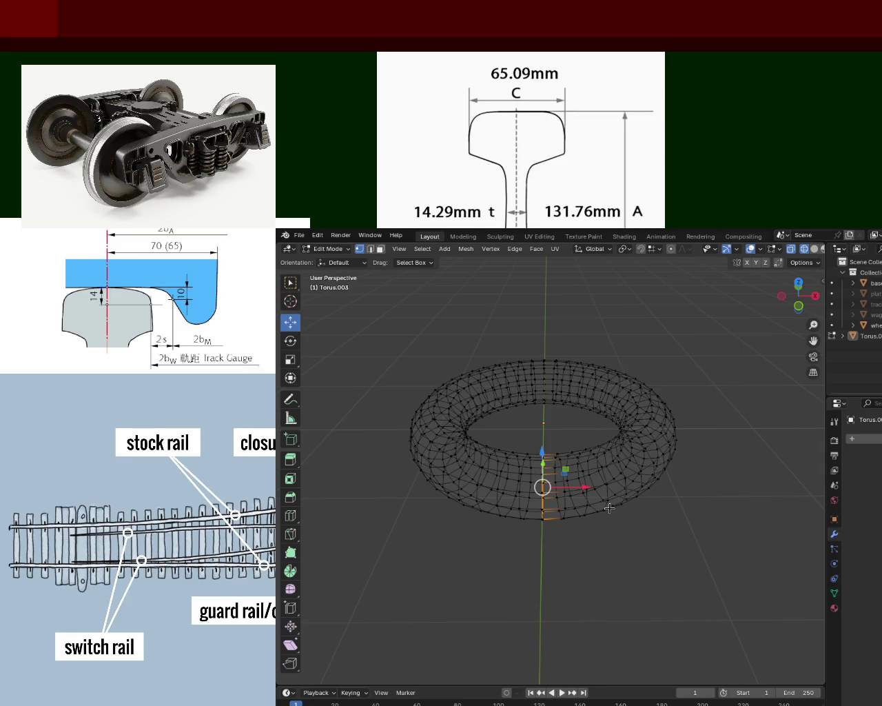
mouse_move(591, 525)
middle_mouse_down()
mouse_move(585, 485)
mouse_move(575, 515)
middle_mouse_up()
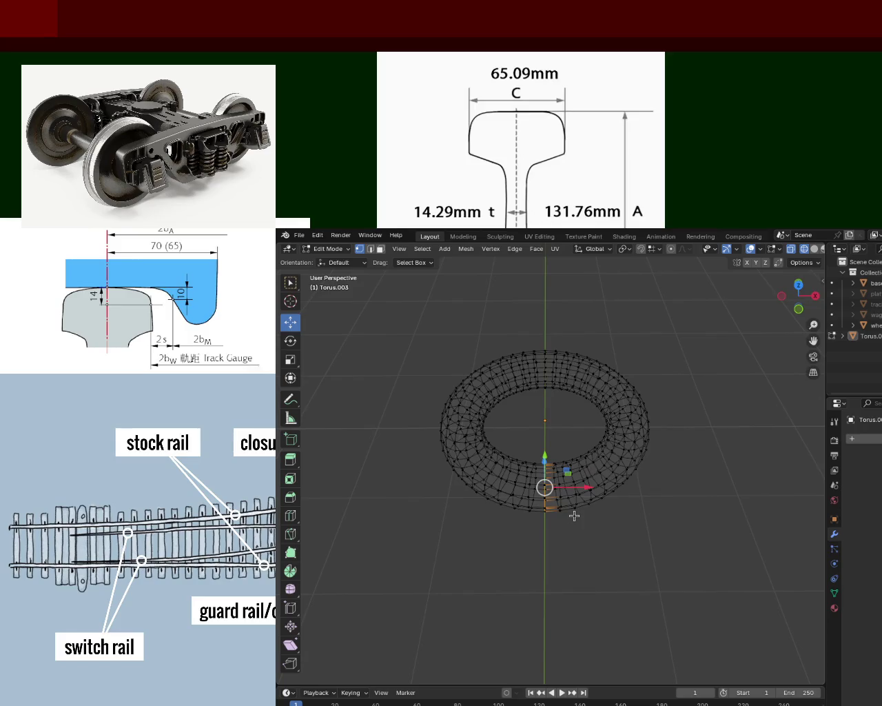
left_click(317, 235)
left_click(340, 235)
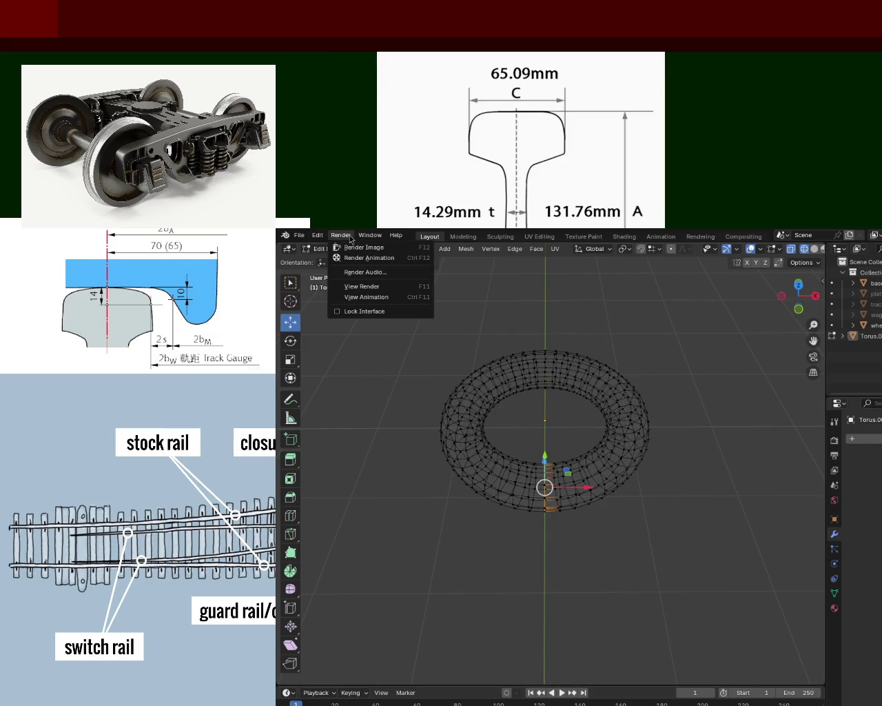
left_click(348, 358)
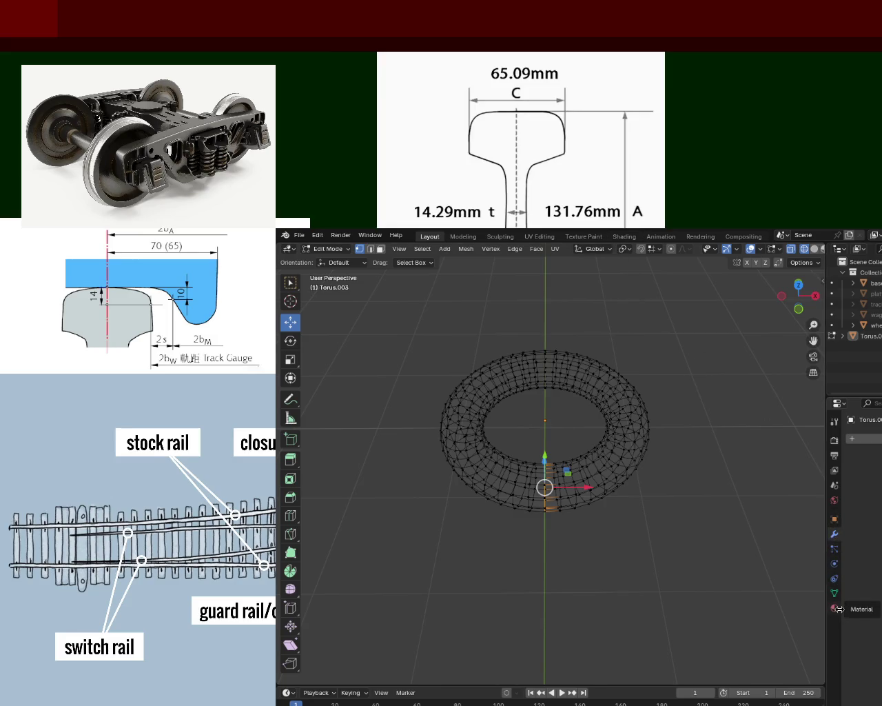
Search the Add Modifier list for 'extra' and select the query text
left_click(854, 439)
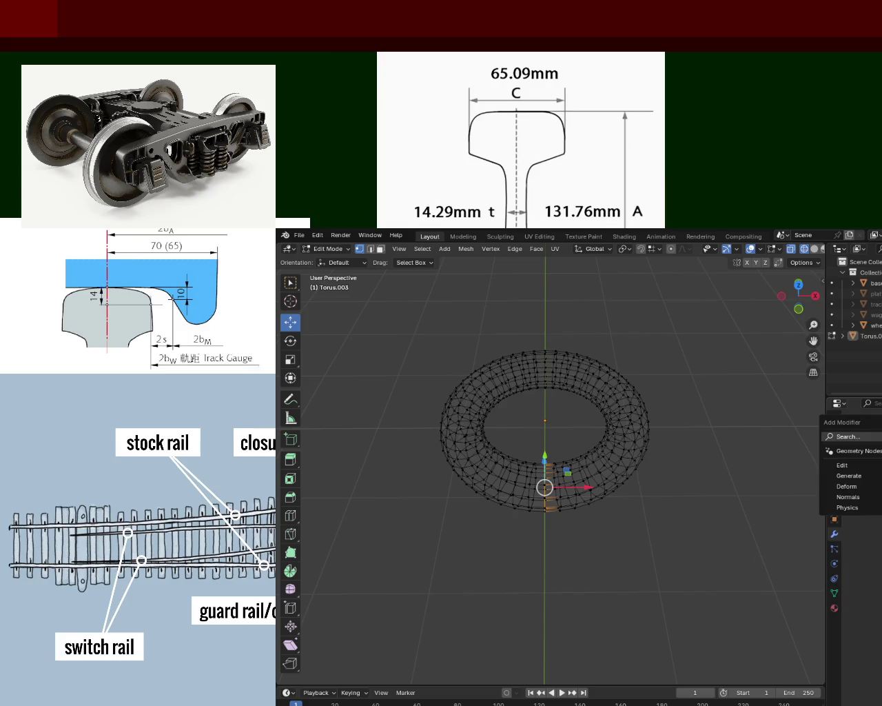
type("extra")
key("ctrl+a")
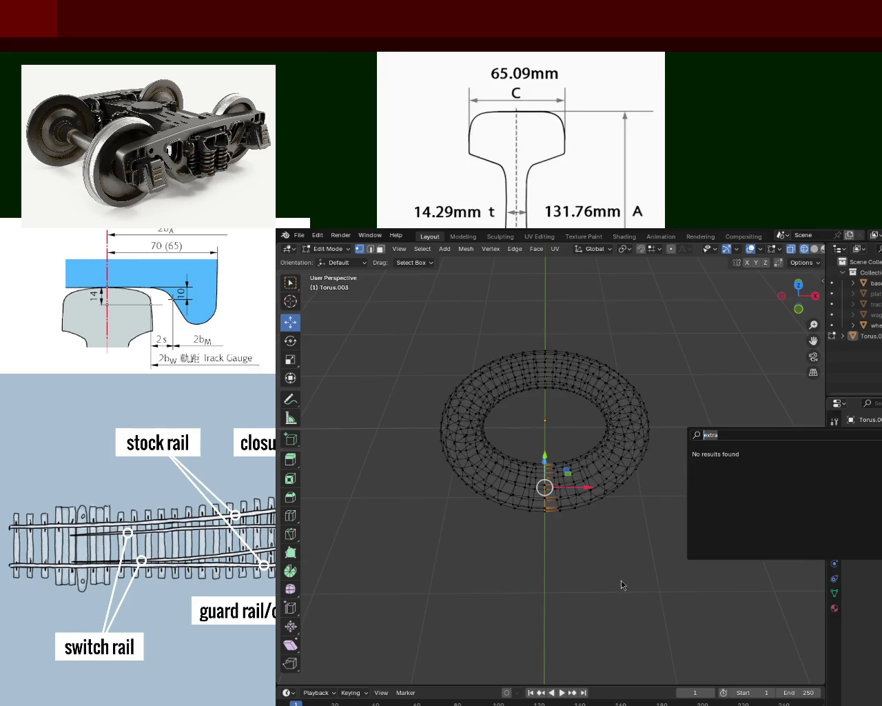